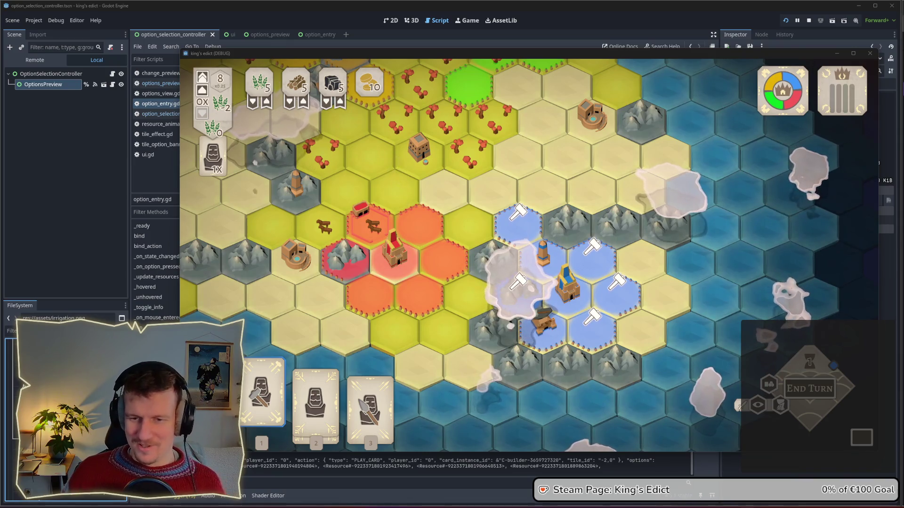
Cancel the raised card, select hand card 1, and zoom in on the castle hex
{"action": "mouse_move", "coordinate": [283, 375]}
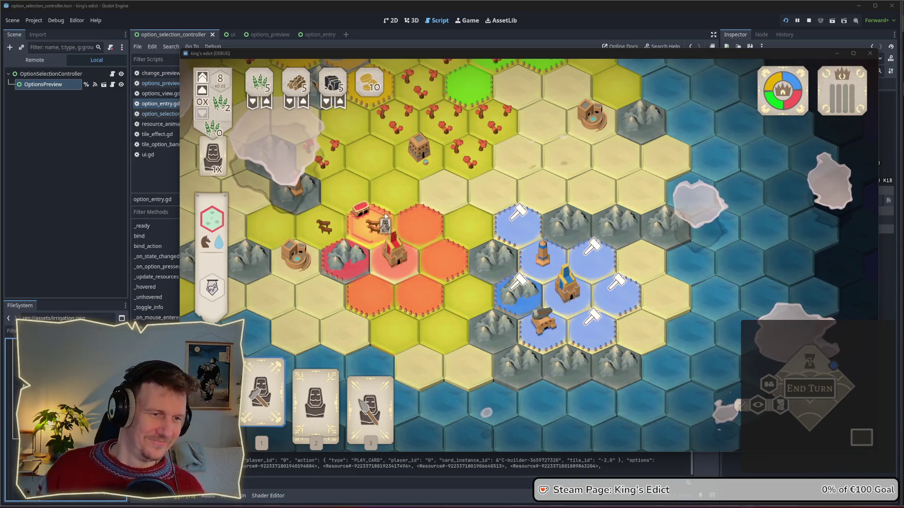
{"action": "right_click", "coordinate": [319, 179]}
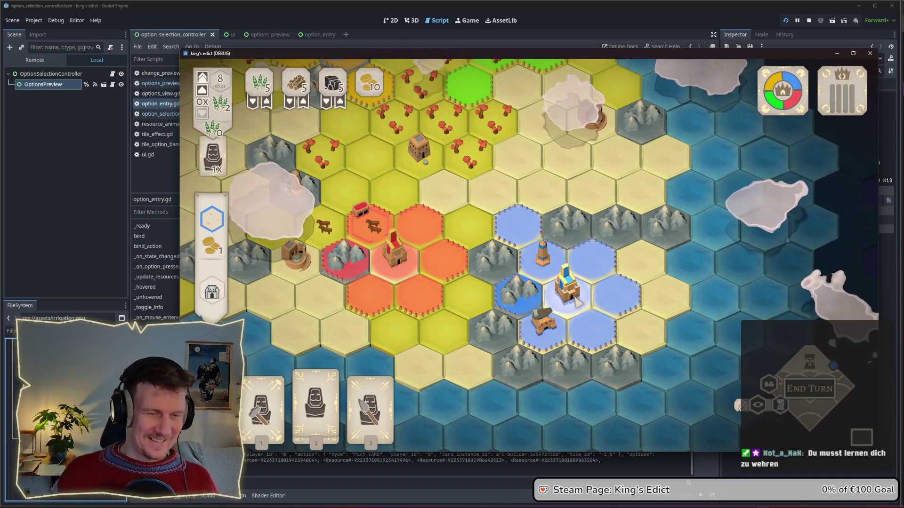
{"action": "key", "text": "1"}
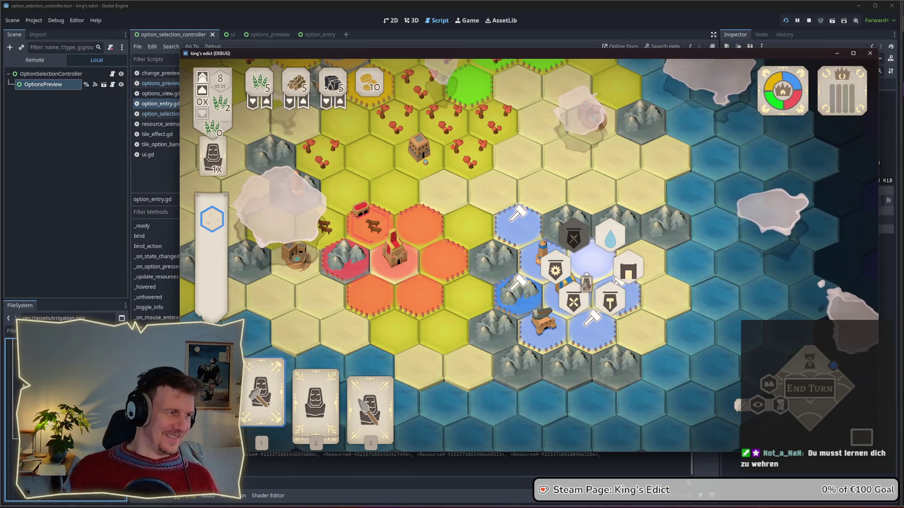
{"action": "scroll", "coordinate": [586, 283], "scroll_direction": "up", "scroll_amount": 2}
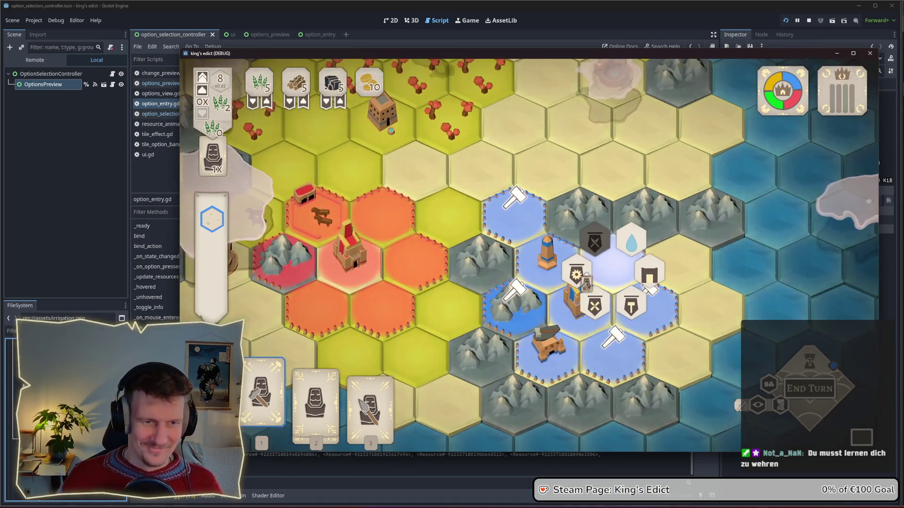
{"action": "scroll", "coordinate": [586, 283], "scroll_direction": "up", "scroll_amount": 3}
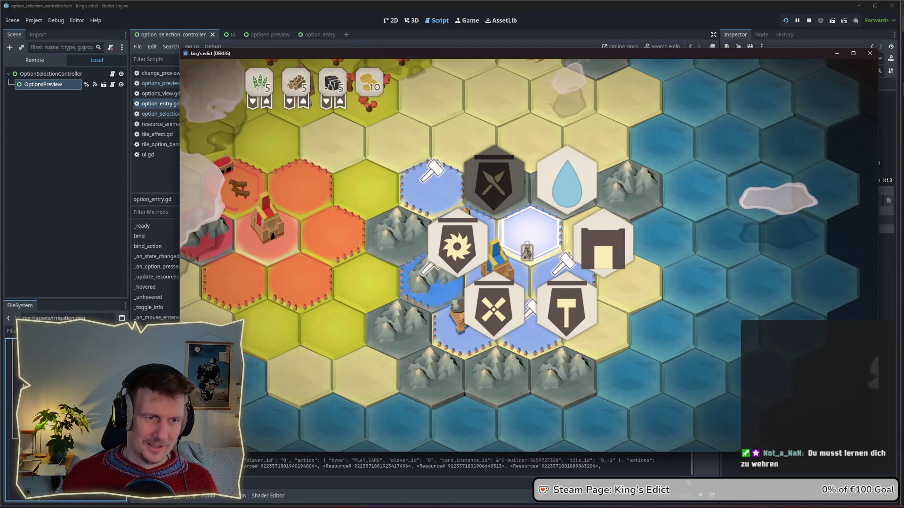
Reopen the building options on the builder's blue hex and inspect the Barracks info card
{"action": "left_click", "coordinate": [527, 253]}
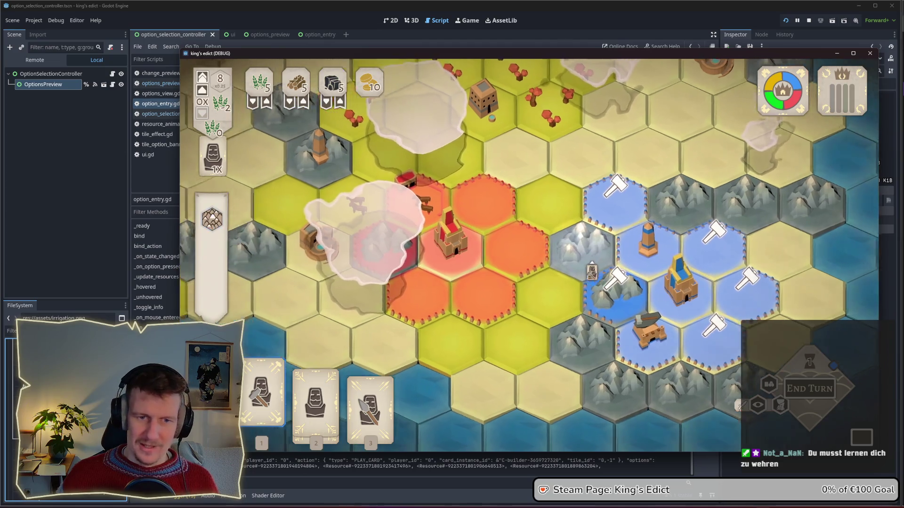
{"action": "left_click", "coordinate": [712, 265]}
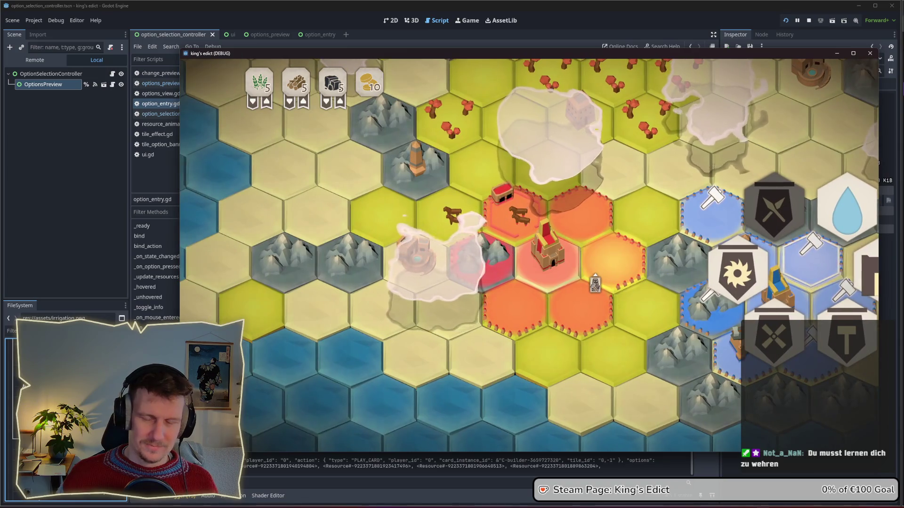
{"action": "scroll", "coordinate": [595, 282], "scroll_direction": "down", "scroll_amount": 5}
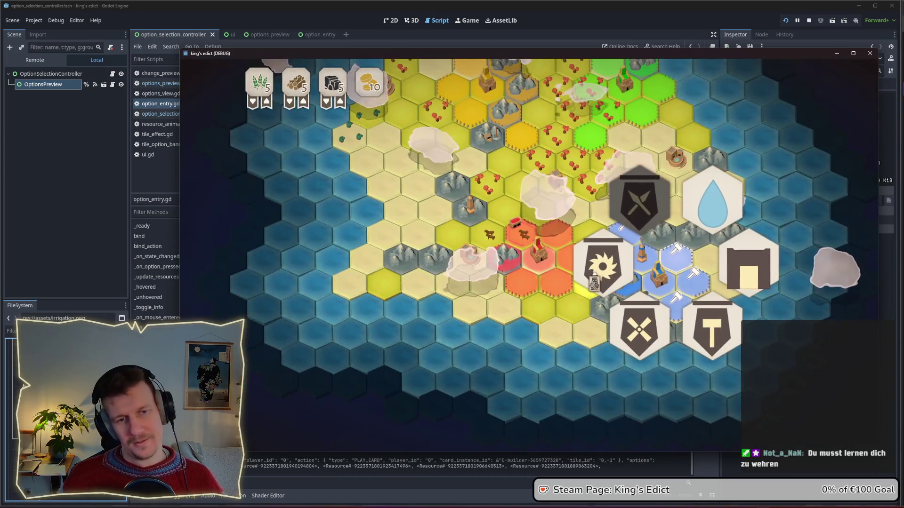
{"action": "scroll", "coordinate": [594, 282], "scroll_direction": "up", "scroll_amount": 2}
{"action": "scroll", "coordinate": [594, 283], "scroll_direction": "down", "scroll_amount": 3}
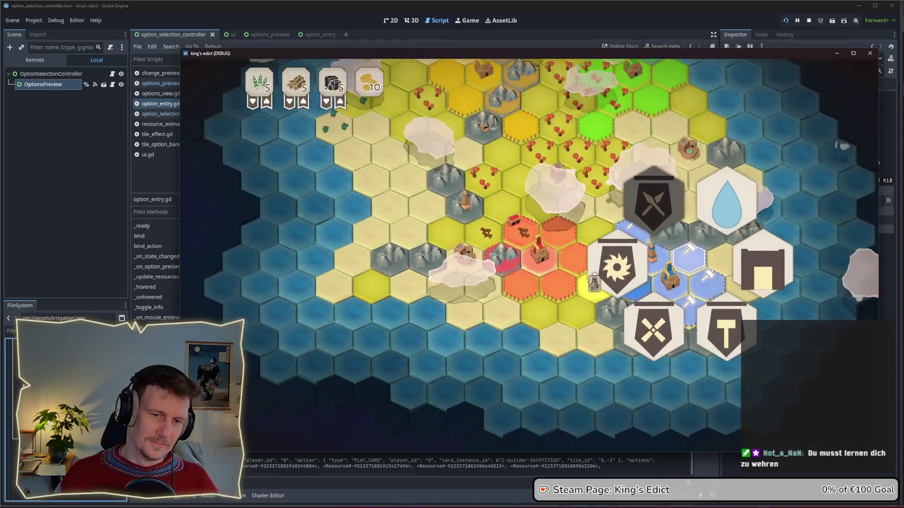
{"action": "scroll", "coordinate": [586, 280], "scroll_direction": "up", "scroll_amount": 2}
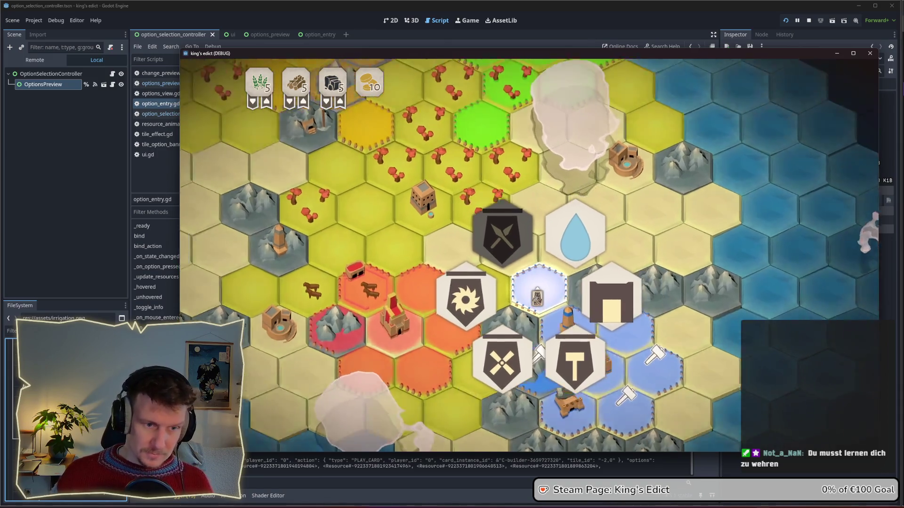
{"action": "scroll", "coordinate": [538, 297], "scroll_direction": "down", "scroll_amount": 3}
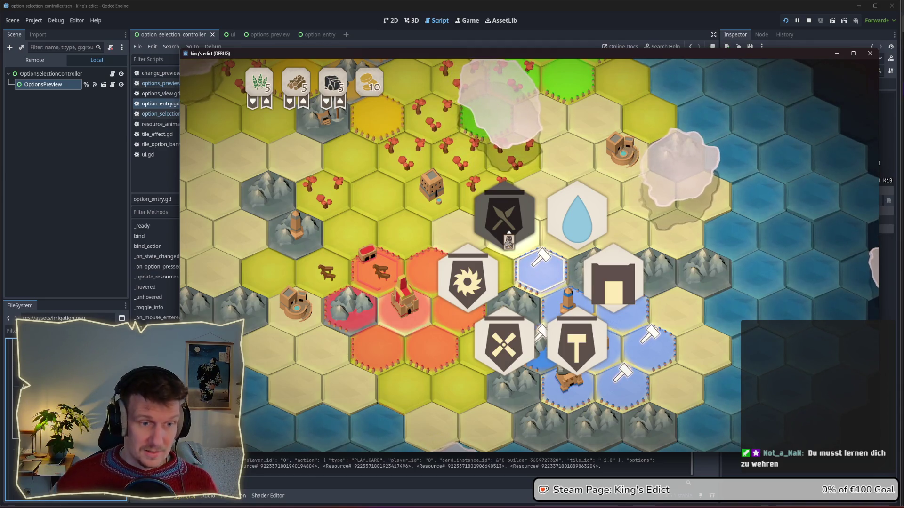
{"action": "mouse_move", "coordinate": [504, 217]}
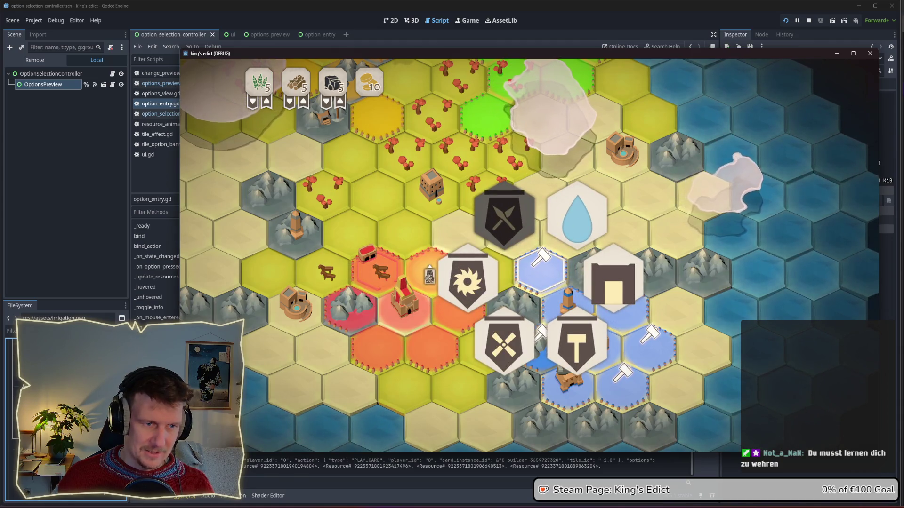
Shift the map view sideways, then bring up the Notion task notes
{"action": "key", "text": "d"}
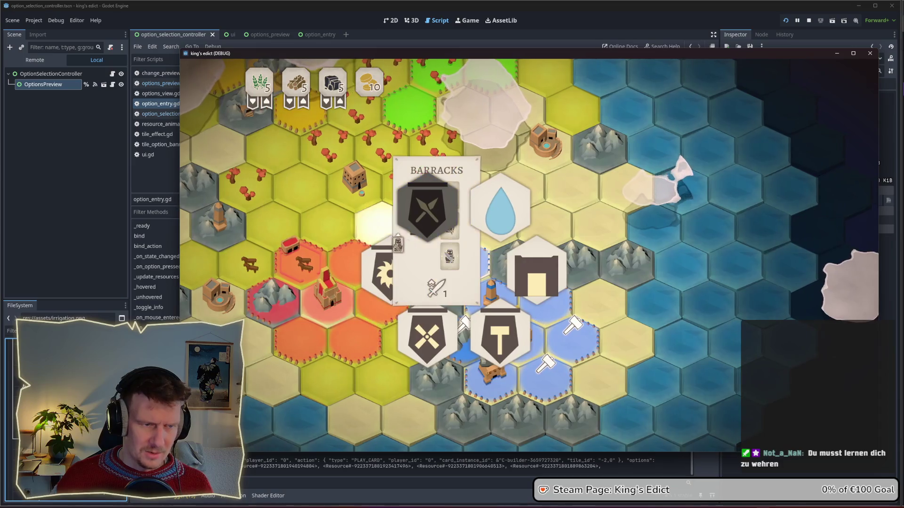
{"action": "mouse_move", "coordinate": [438, 229]}
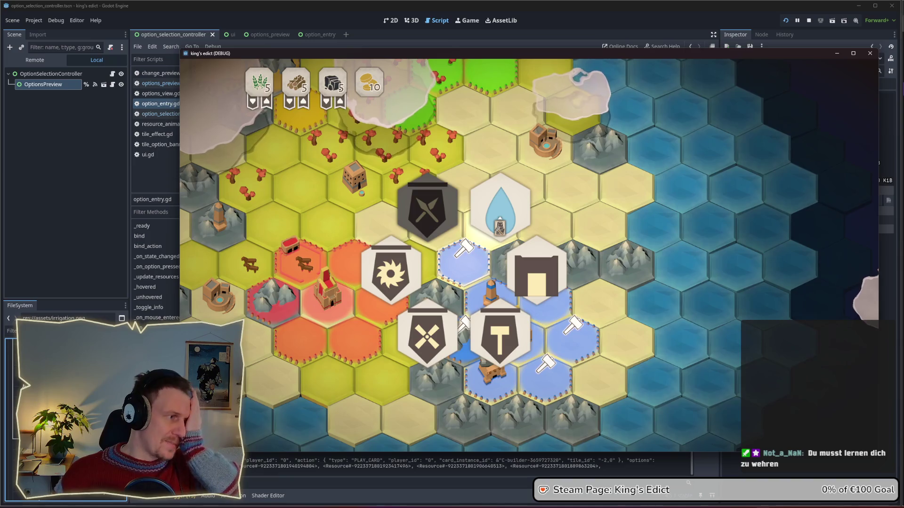
{"action": "mouse_move", "coordinate": [607, 504]}
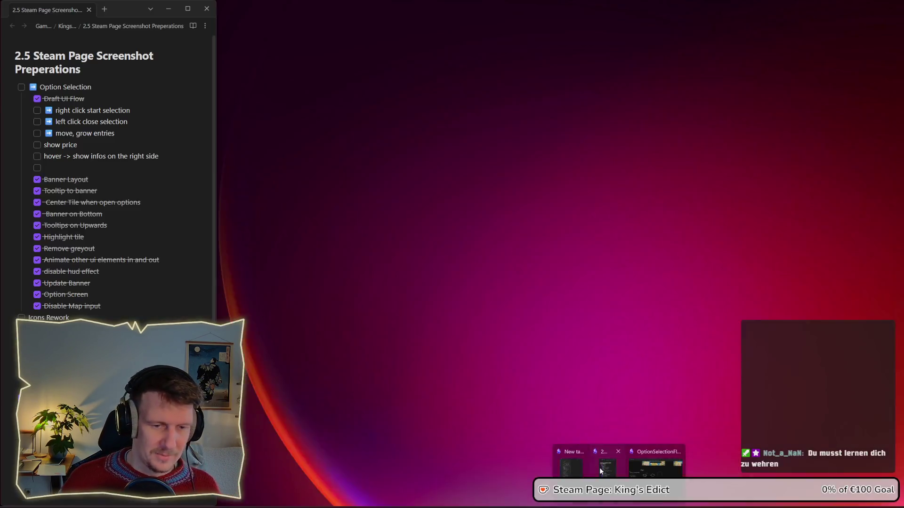
{"action": "left_click", "coordinate": [600, 470]}
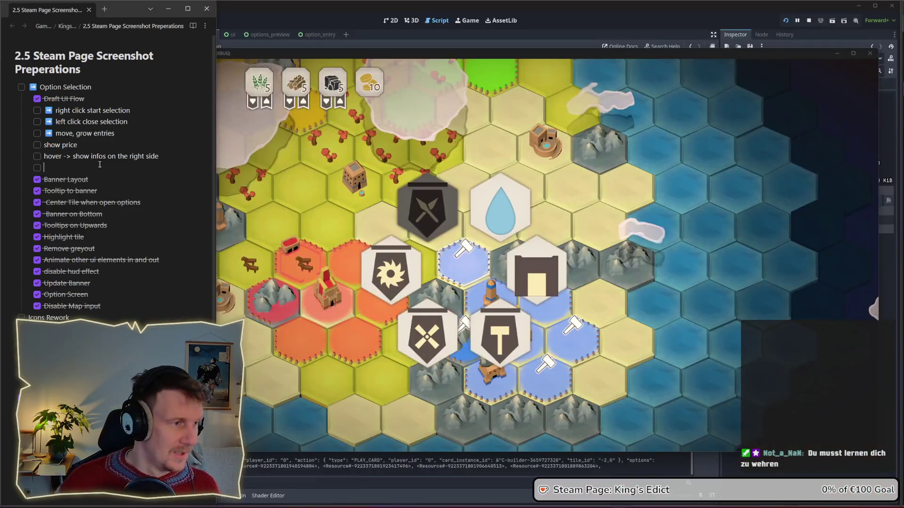
Tick off the right click, left click and move, grow entries tasks and remove their arrows
{"action": "left_click", "coordinate": [37, 122]}
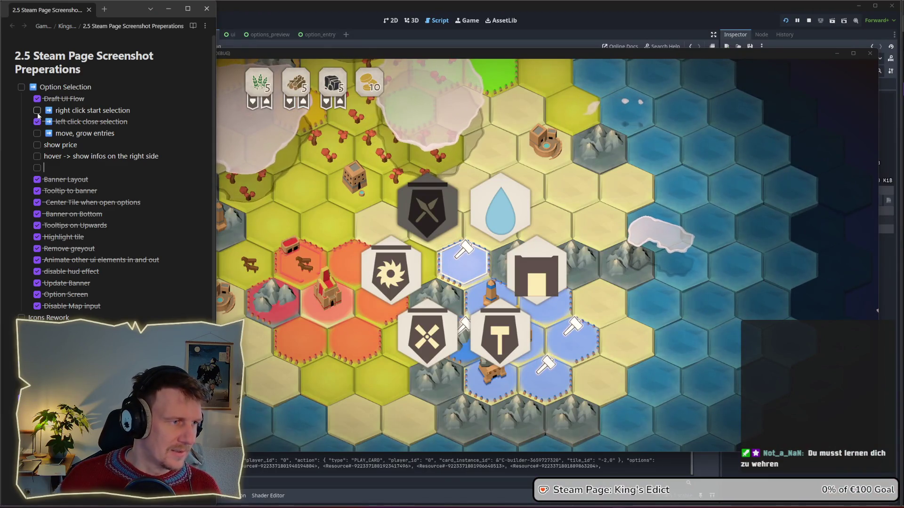
{"action": "left_click", "coordinate": [37, 110]}
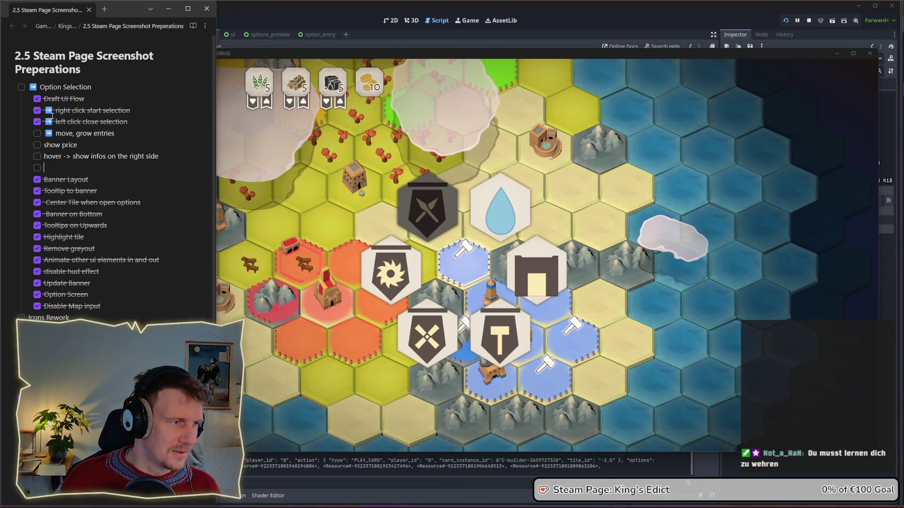
{"action": "left_click", "coordinate": [55, 110]}
{"action": "key", "text": "BackSpace"}
{"action": "left_click", "coordinate": [55, 121]}
{"action": "key", "text": "BackSpace"}
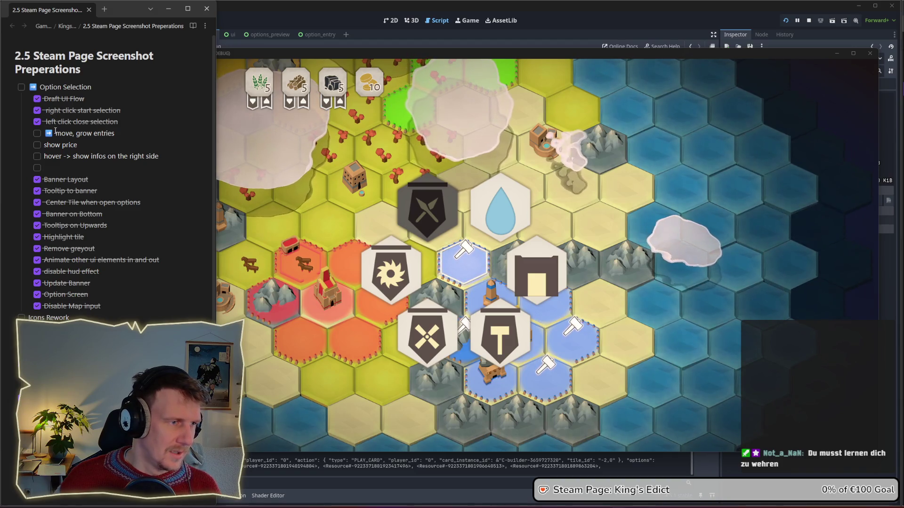
{"action": "key", "text": "BackSpace"}
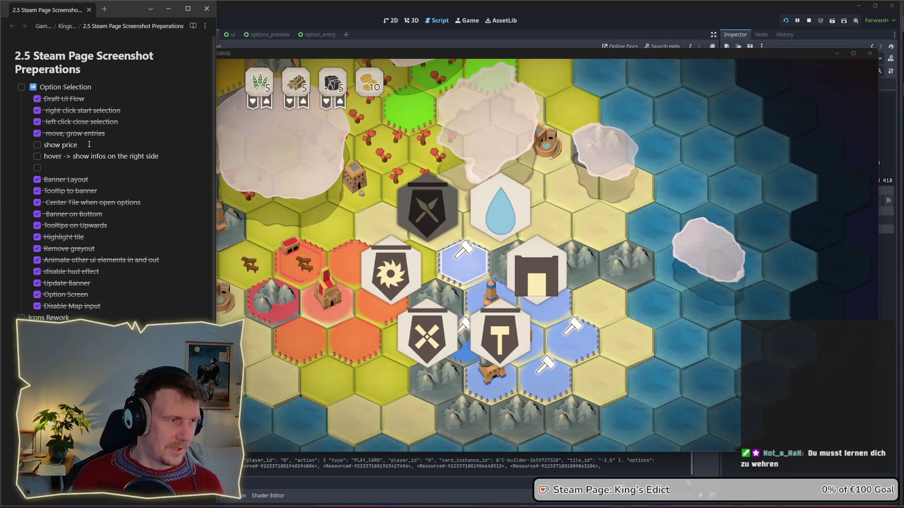
Add an arrow-marked 'select on click' task below show price, which also gets an arrow
{"action": "key", "text": "Return"}
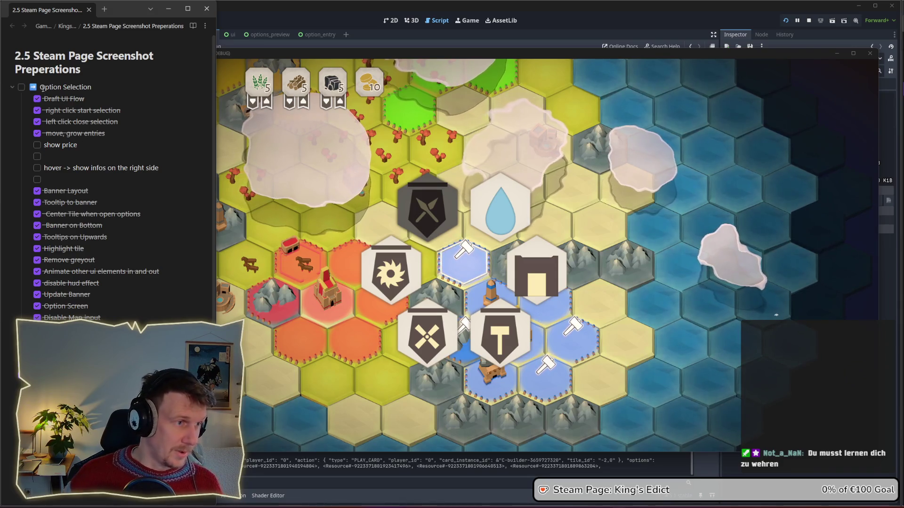
{"action": "key", "text": "Up"}
{"action": "key", "text": "ctrl+v"}
{"action": "key", "text": "Down"}
{"action": "type", "text": "➡️"}
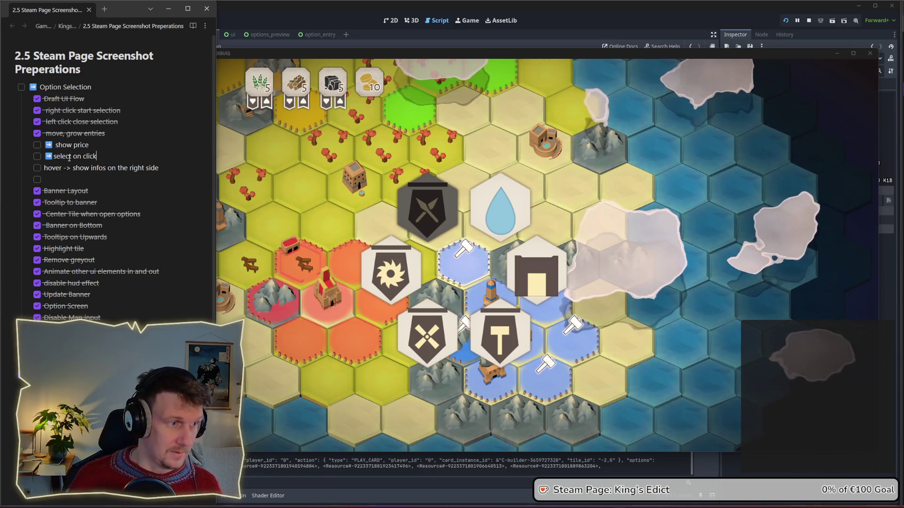
{"action": "left_click", "coordinate": [60, 156]}
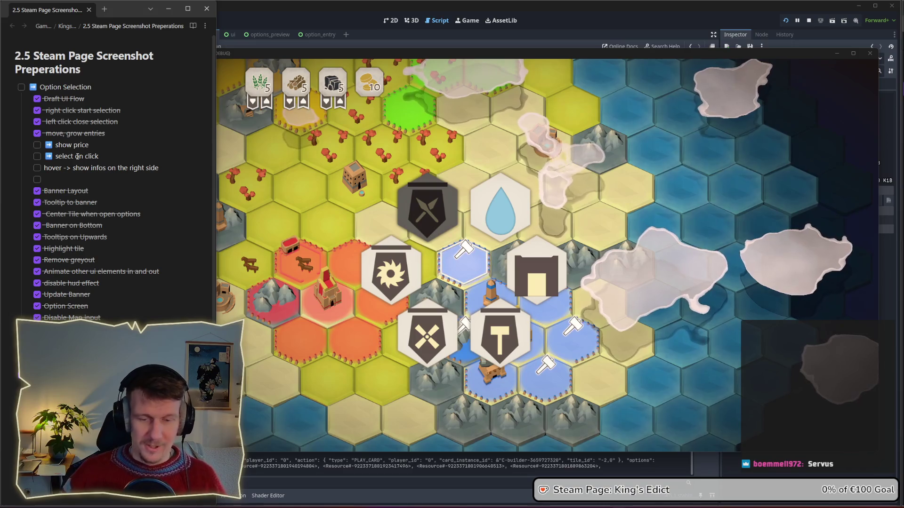
{"action": "left_click", "coordinate": [334, 236]}
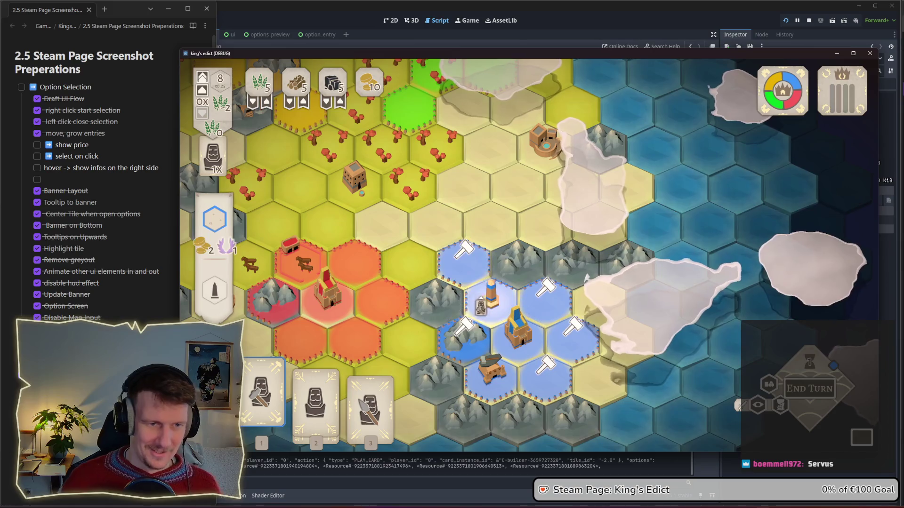
{"action": "left_click", "coordinate": [808, 21]}
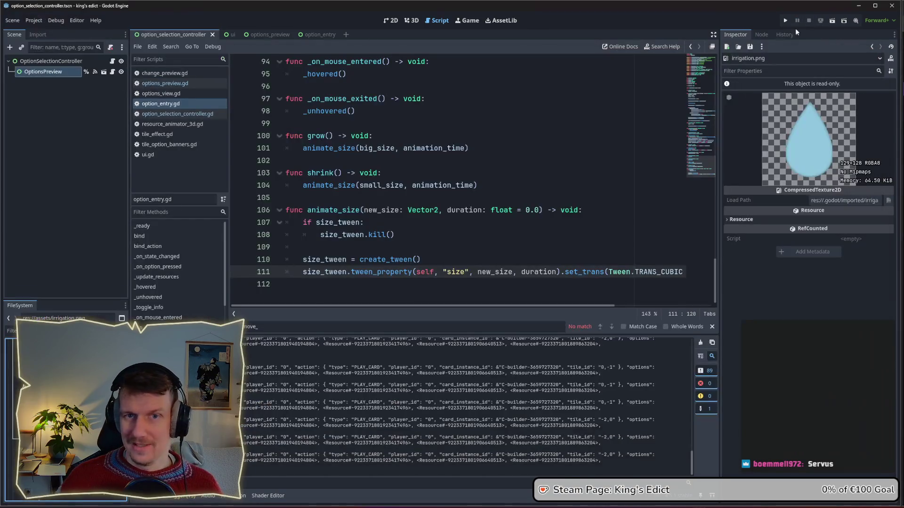
{"action": "left_click", "coordinate": [451, 238]}
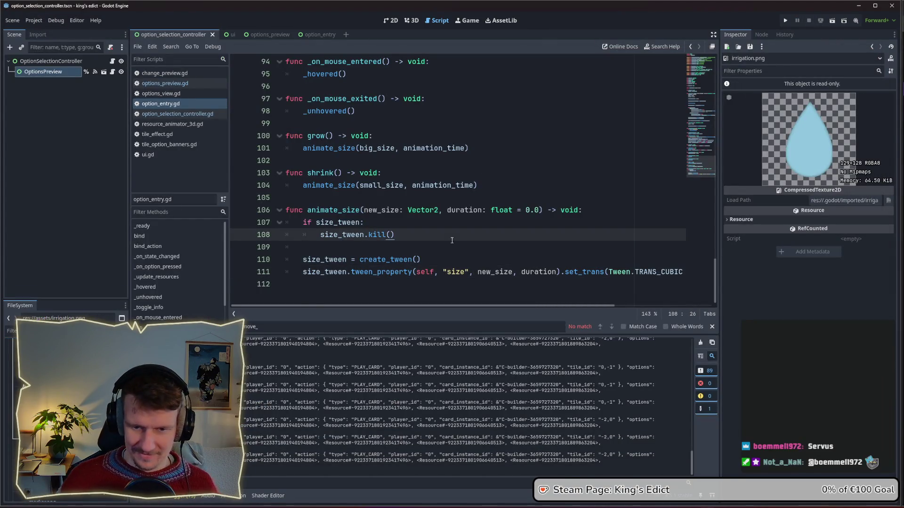
{"action": "scroll", "coordinate": [452, 240], "scroll_direction": "up", "scroll_amount": 4}
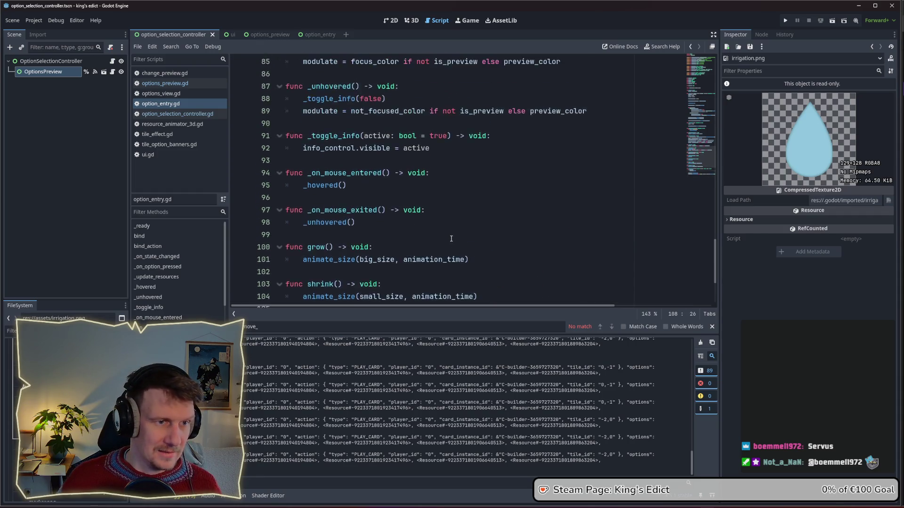
{"action": "scroll", "coordinate": [453, 236], "scroll_direction": "up", "scroll_amount": 3}
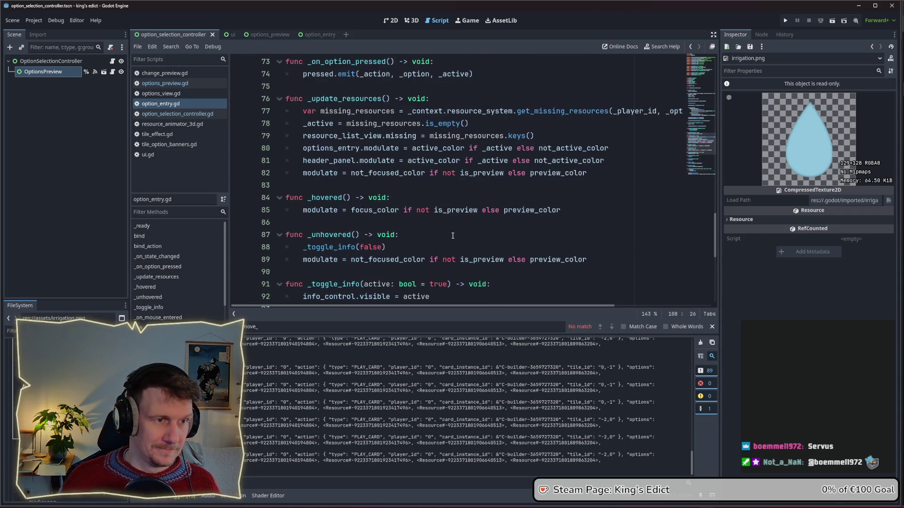
{"action": "scroll", "coordinate": [452, 236], "scroll_direction": "up", "scroll_amount": 6}
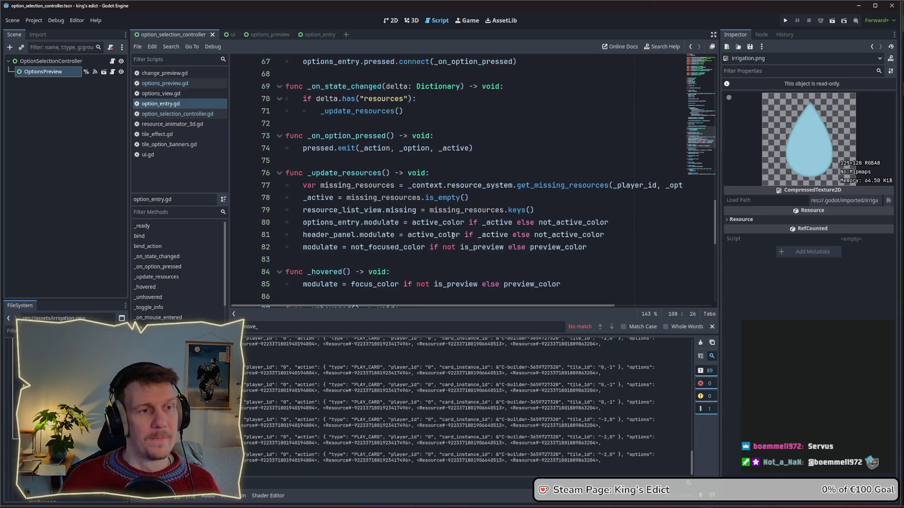
{"action": "scroll", "coordinate": [452, 236], "scroll_direction": "up", "scroll_amount": 3}
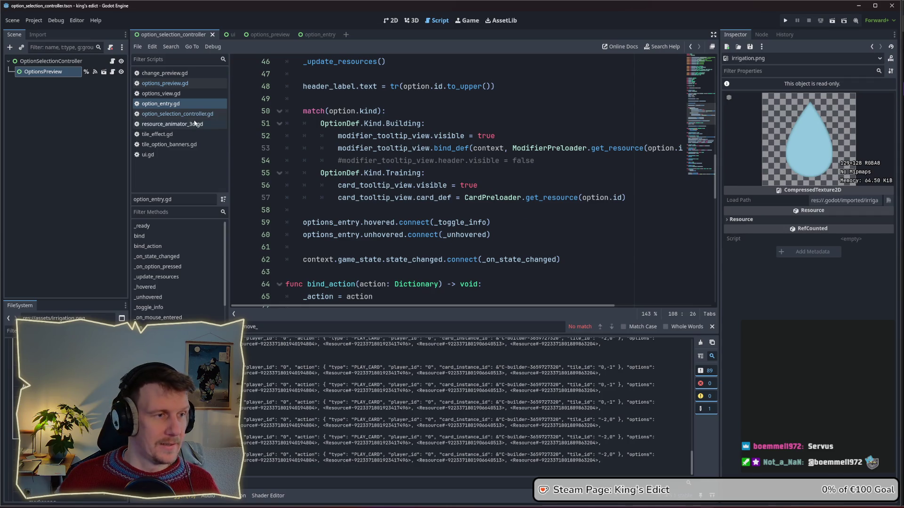
{"action": "left_click", "coordinate": [175, 83]}
{"action": "left_click", "coordinate": [112, 61]}
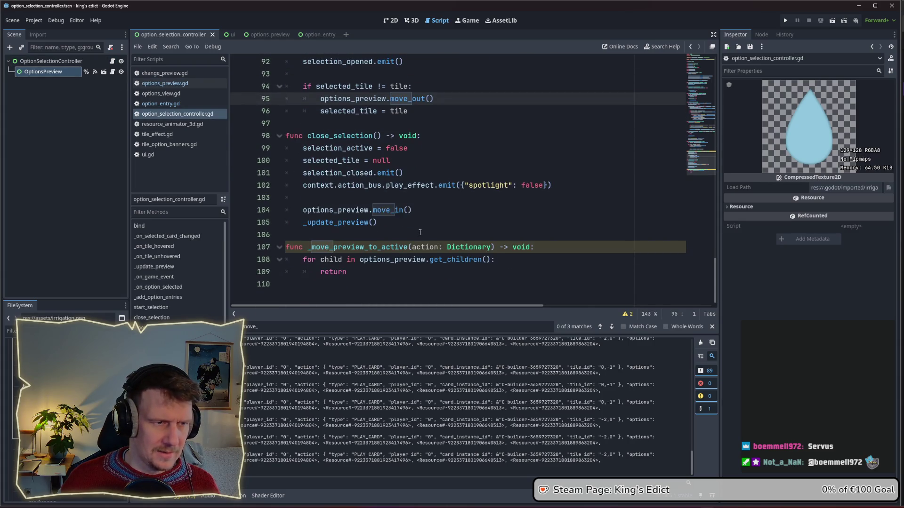
{"action": "scroll", "coordinate": [405, 225], "scroll_direction": "up", "scroll_amount": 5}
{"action": "scroll", "coordinate": [419, 232], "scroll_direction": "up", "scroll_amount": 6}
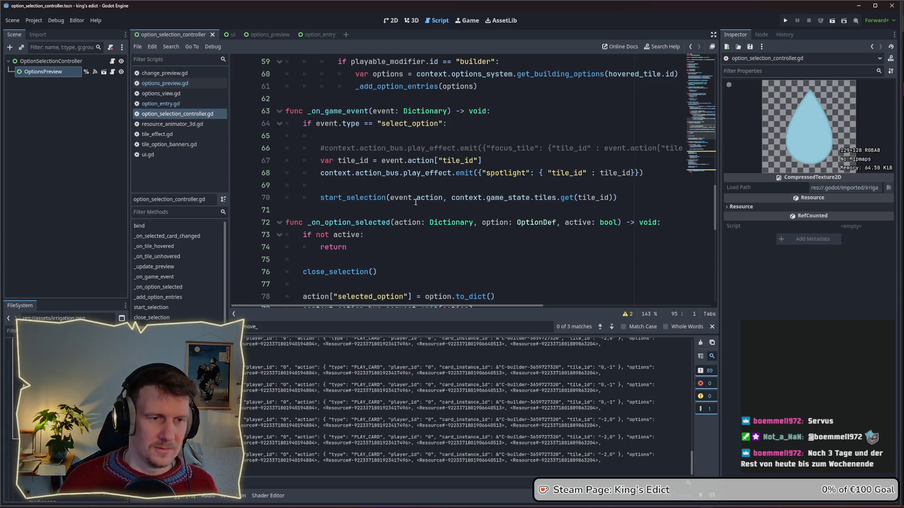
{"action": "left_click", "coordinate": [373, 198], "text": "ctrl"}
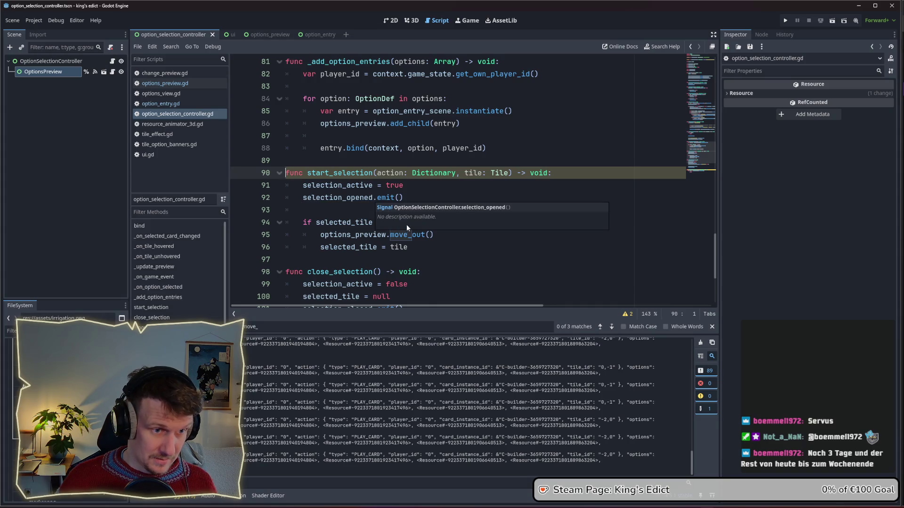
{"action": "mouse_move", "coordinate": [399, 248]}
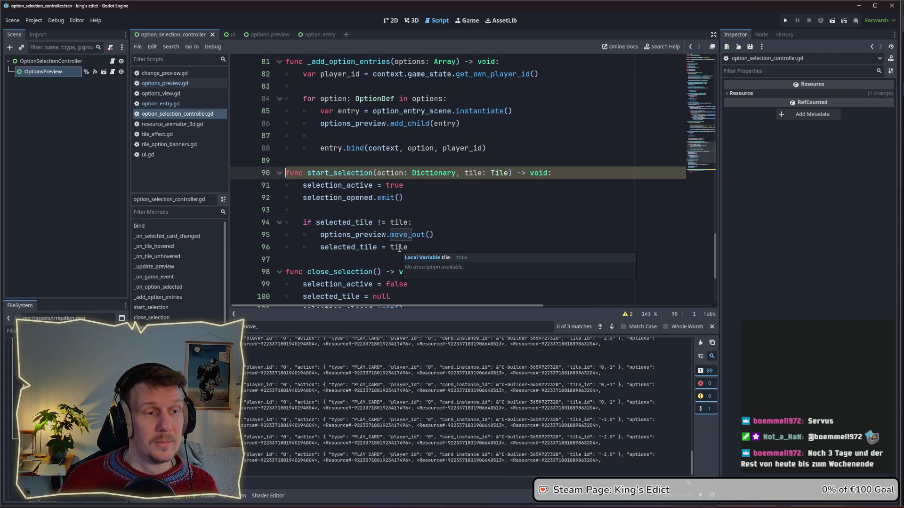
{"action": "scroll", "coordinate": [399, 248], "scroll_direction": "down", "scroll_amount": 1}
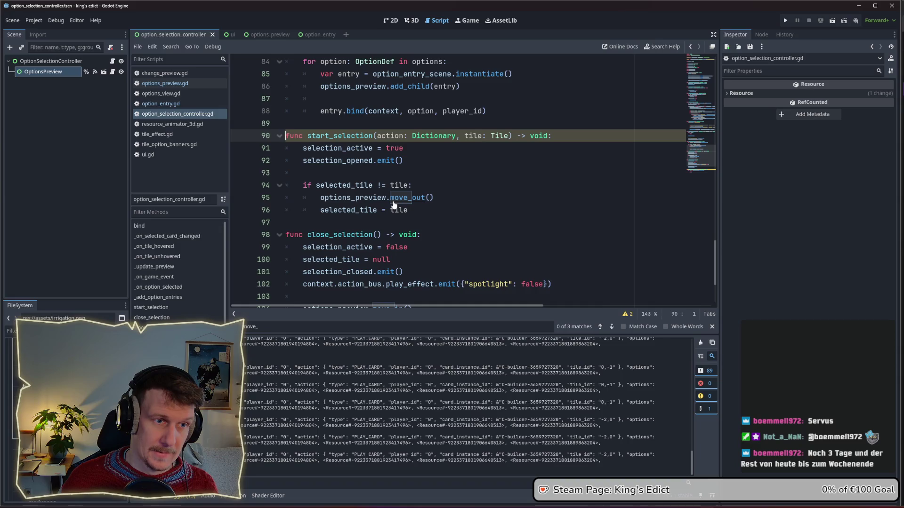
{"action": "scroll", "coordinate": [394, 204], "scroll_direction": "up", "scroll_amount": 2}
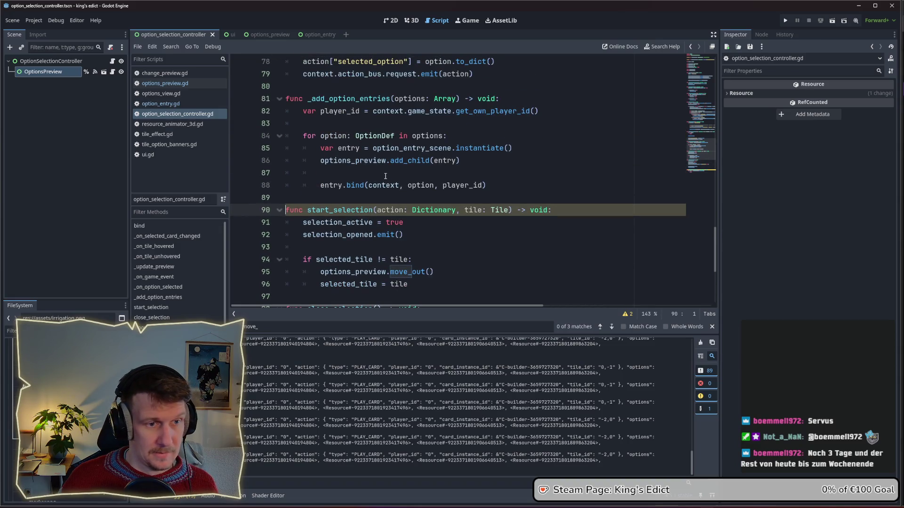
{"action": "mouse_move", "coordinate": [485, 185]}
{"action": "left_mouse_down"}
{"action": "mouse_move", "coordinate": [329, 172]}
{"action": "mouse_move", "coordinate": [330, 151]}
{"action": "left_mouse_up"}
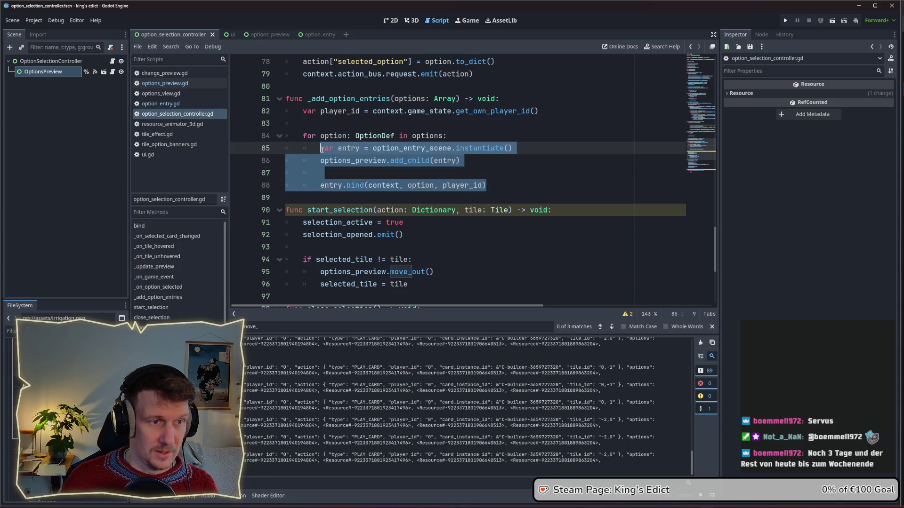
{"action": "left_click", "coordinate": [322, 150]}
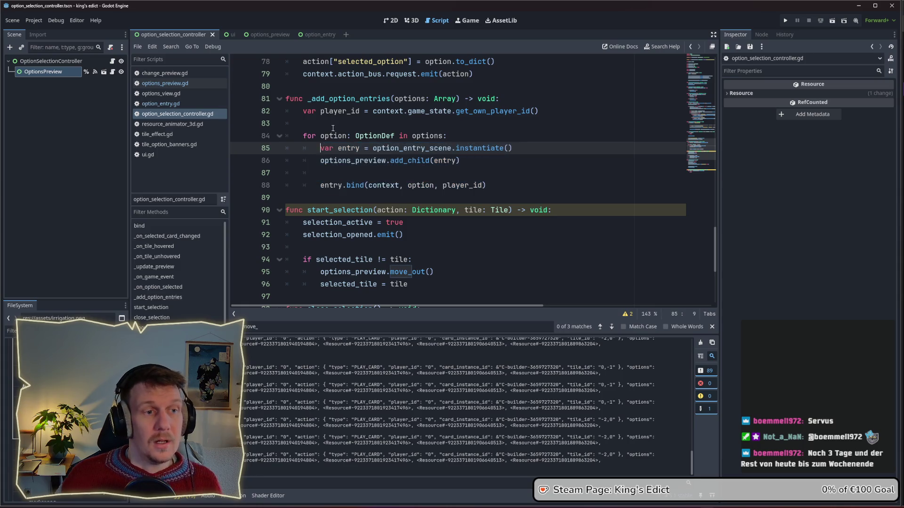
Insert an options_preview.bind_options(options) call above the option-entry loop
{"action": "left_click", "coordinate": [336, 124]}
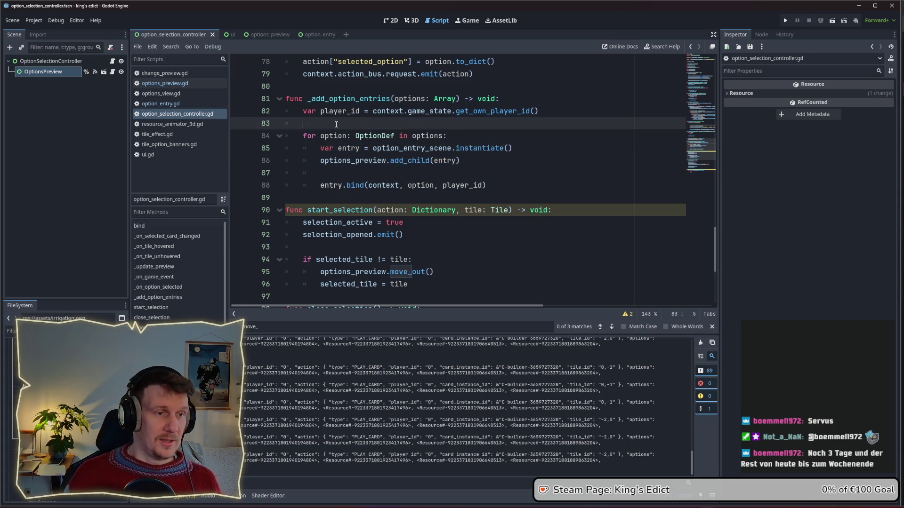
{"action": "key", "text": "Return"}
{"action": "key", "text": "Return"}
{"action": "key", "text": "Up"}
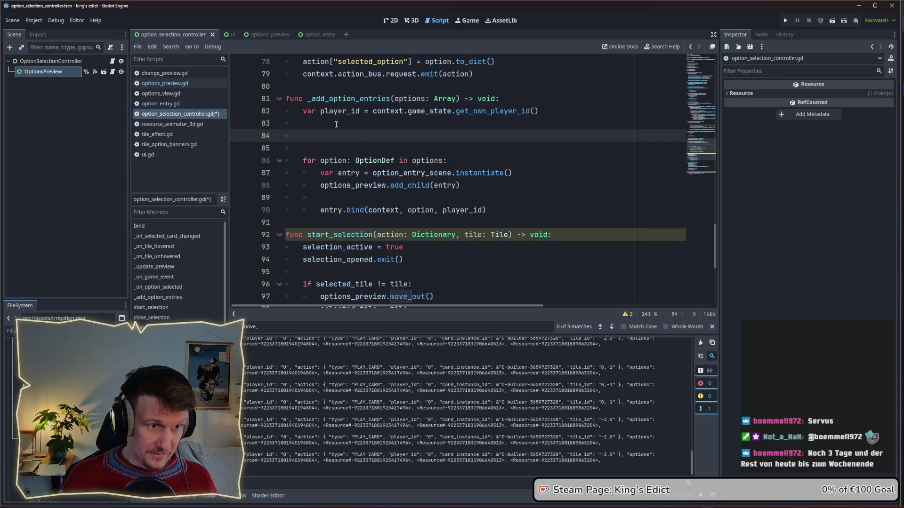
{"action": "key", "text": "BackSpace"}
{"action": "type", "text": "ions_"}
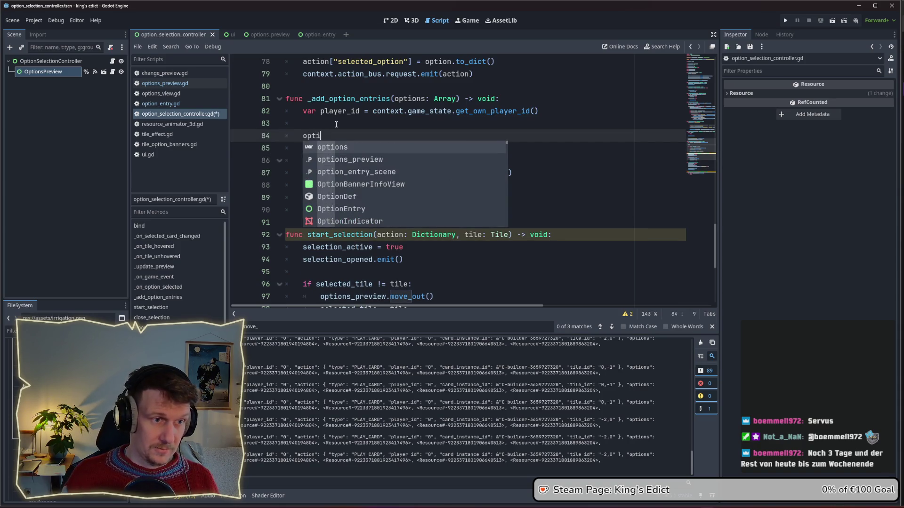
{"action": "type", "text": "previe"}
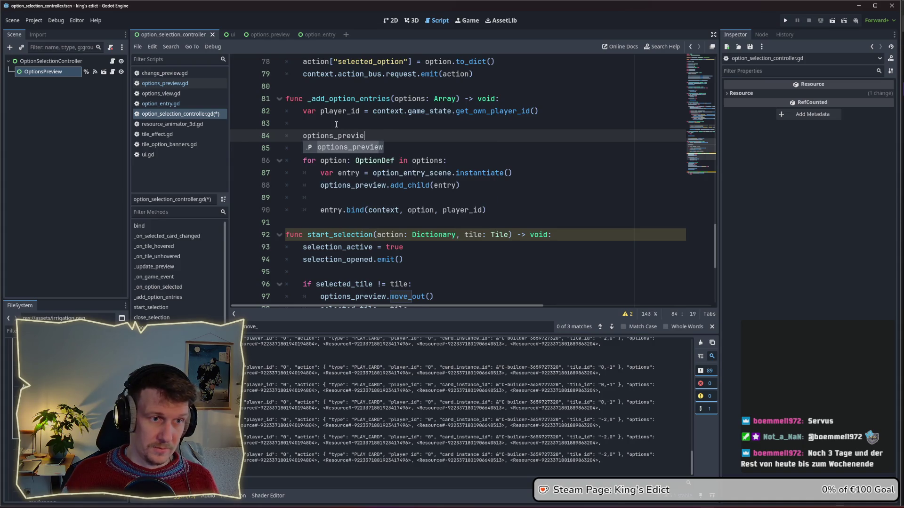
{"action": "type", "text": "w.set_optios"}
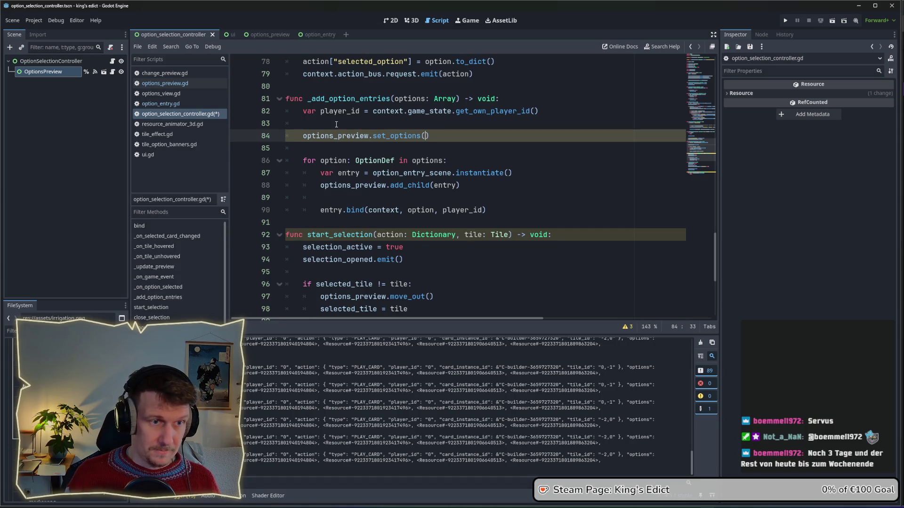
{"action": "key", "text": "Left"}
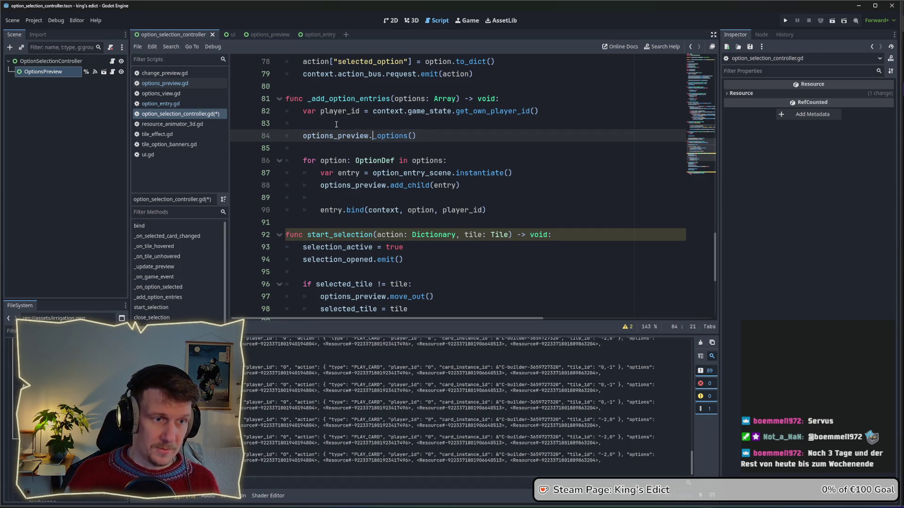
{"action": "key", "text": "End"}
{"action": "key", "text": "Left"}
{"action": "key", "text": "ctrl+space"}
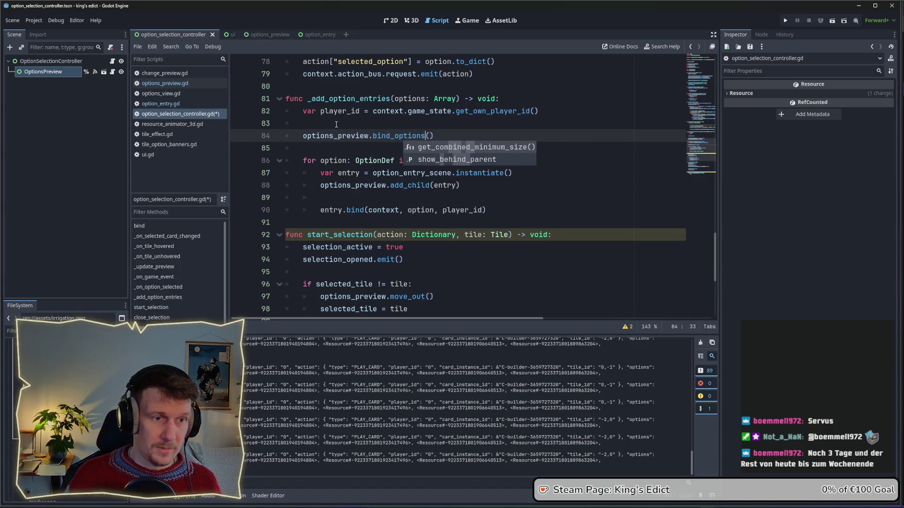
{"action": "type", "text": "options"}
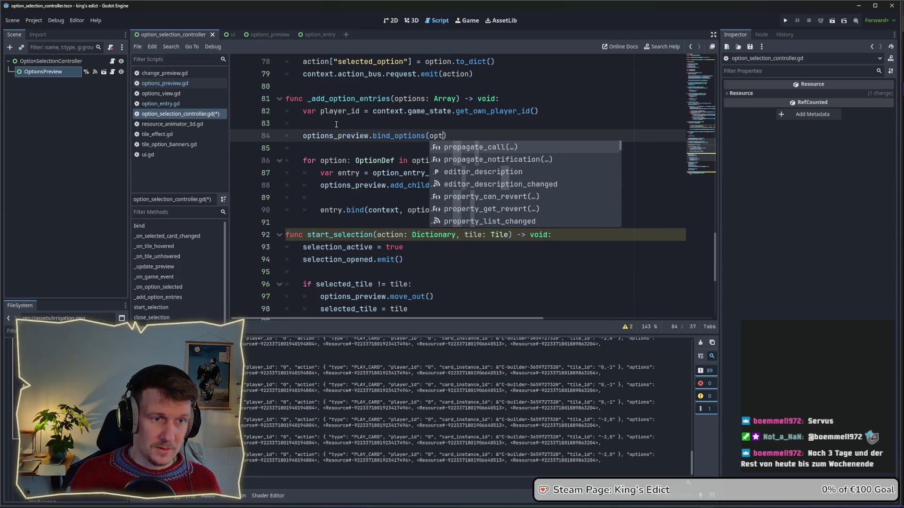
{"action": "key", "text": "Escape"}
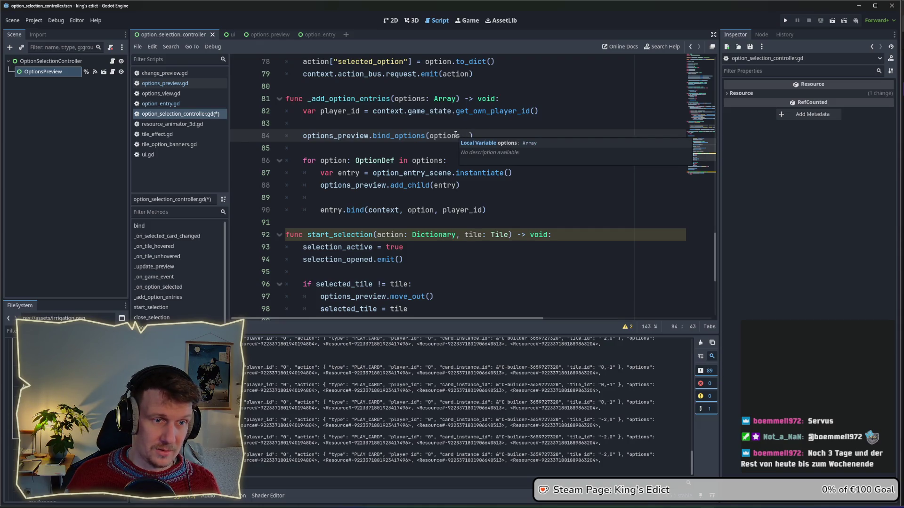
Complete the call's arguments to bind_options(context, options, player_id)
{"action": "key", "text": "BackSpace"}
{"action": "key", "text": "BackSpace"}
{"action": "key", "text": "ctrl+Left"}
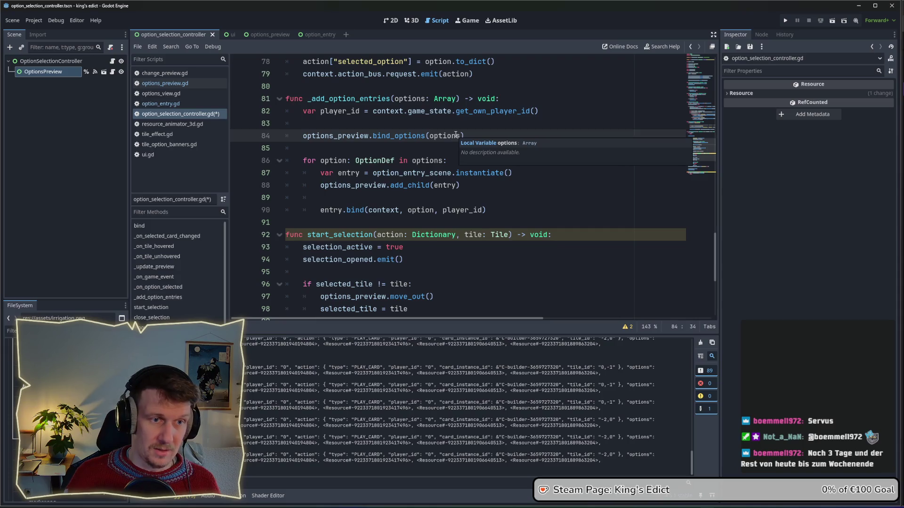
{"action": "type", "text": "context,"}
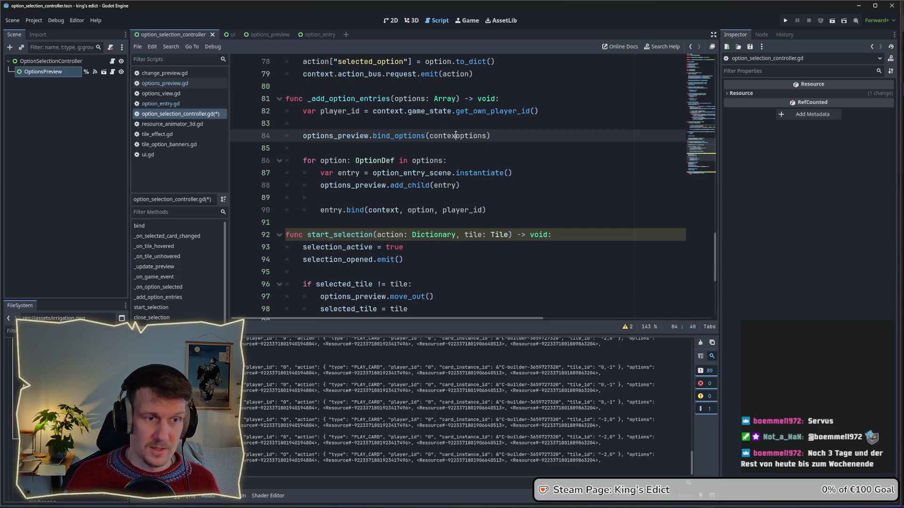
{"action": "key", "text": "ctrl+Right"}
{"action": "type", "text": ", po"}
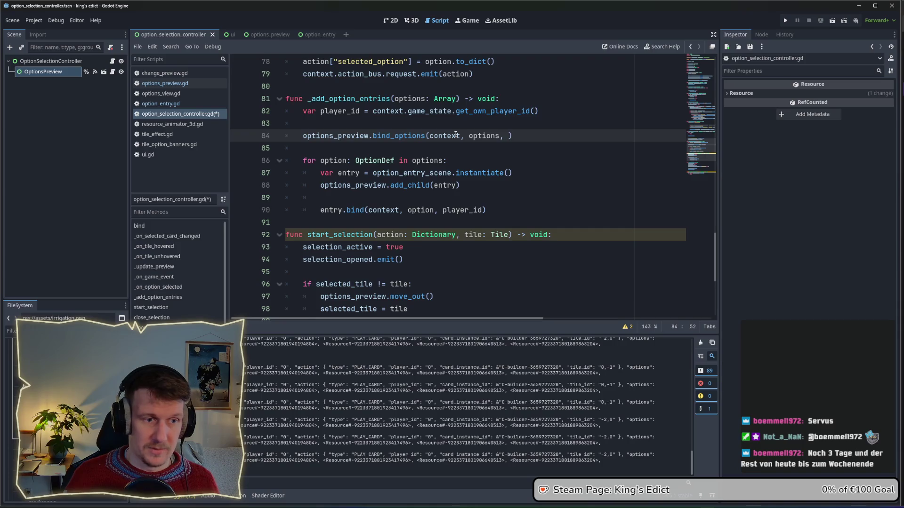
{"action": "key", "text": "BackSpace"}
{"action": "type", "text": "layer_id"}
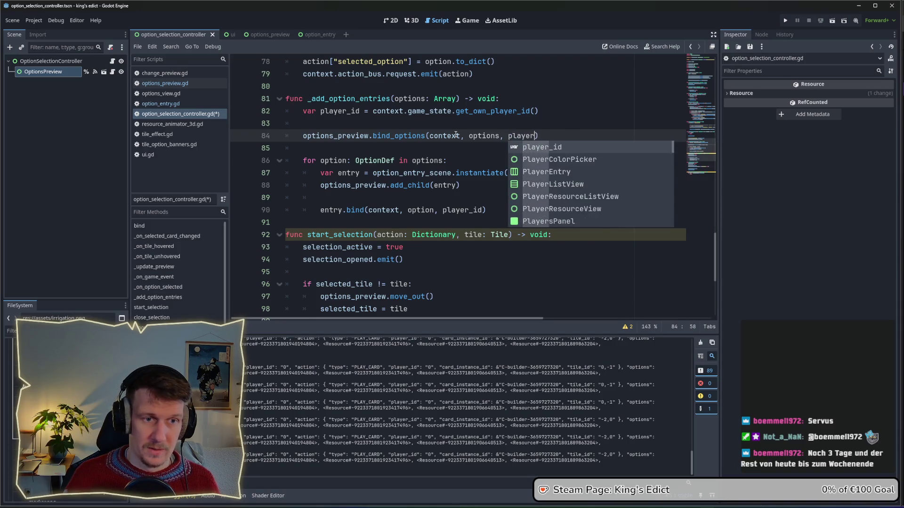
{"action": "key", "text": "Escape"}
Delete the old option-entry loop and save option_selection_controller.gd
{"action": "left_click_drag", "start_coordinate": [487, 211], "coordinate": [265, 165]}
{"action": "key", "text": "ctrl+c"}
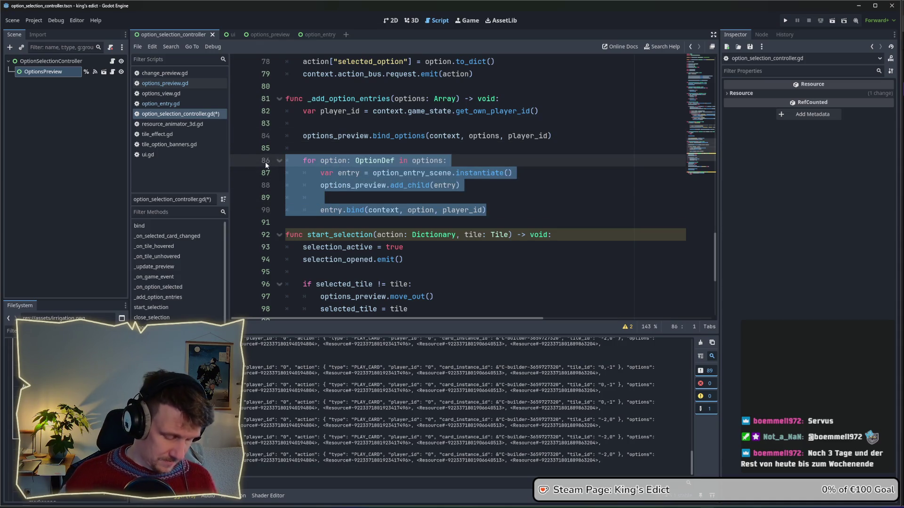
{"action": "key", "text": "Delete"}
{"action": "key", "text": "Delete"}
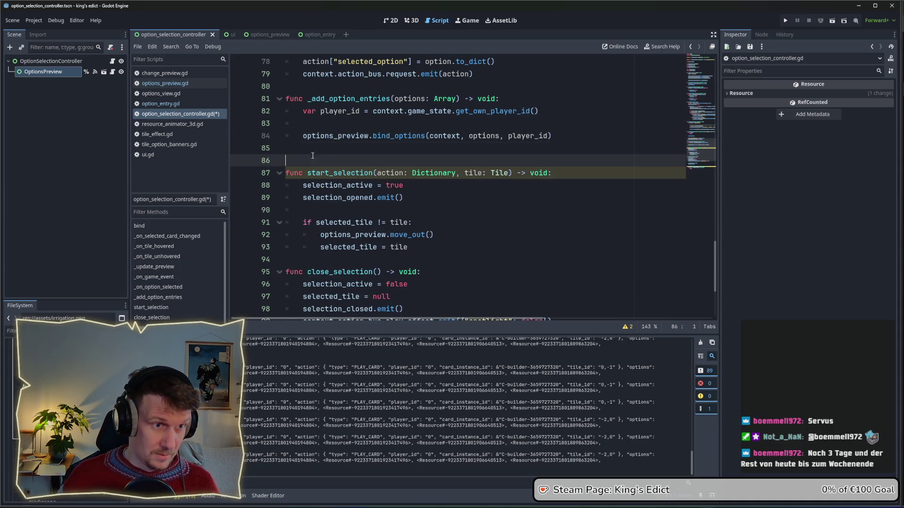
{"action": "key", "text": "Up"}
{"action": "key", "text": "BackSpace"}
{"action": "key", "text": "ctrl+s"}
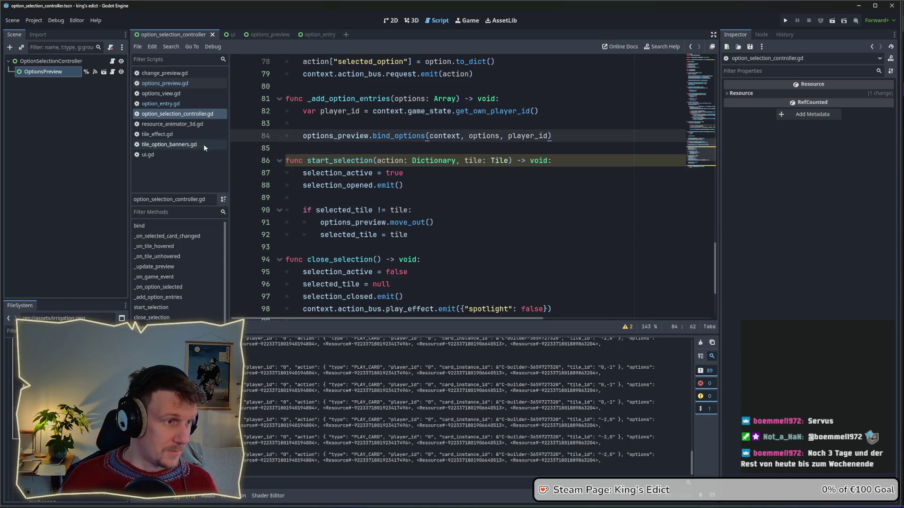
{"action": "left_click", "coordinate": [165, 84]}
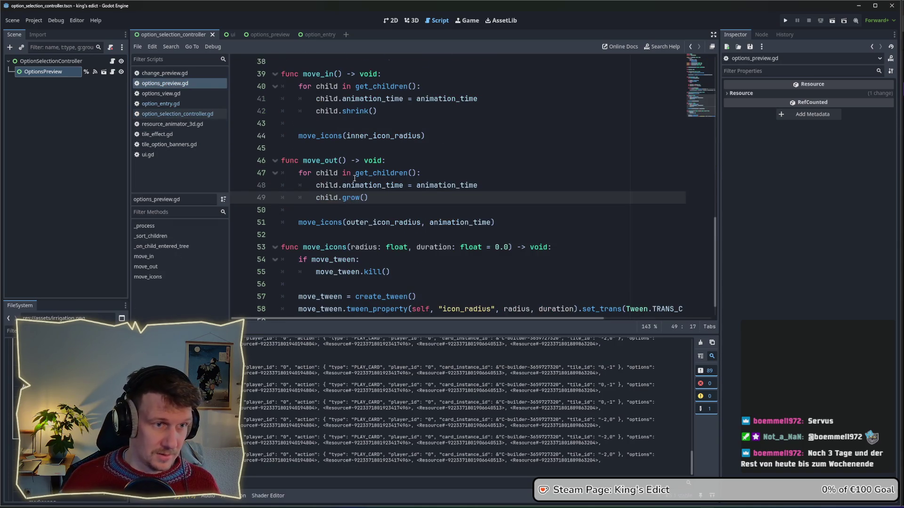
Paste the option-entry loop below the move_tween variable in options_preview.gd
{"action": "scroll", "coordinate": [354, 179], "scroll_direction": "up", "scroll_amount": 9}
{"action": "scroll", "coordinate": [319, 179], "scroll_direction": "down", "scroll_amount": 1}
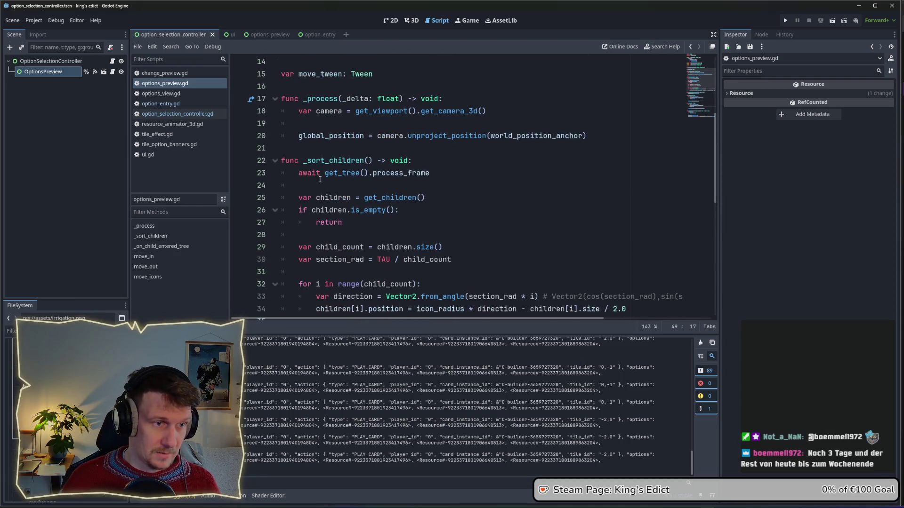
{"action": "left_click", "coordinate": [307, 151]}
{"action": "scroll", "coordinate": [306, 151], "scroll_direction": "up", "scroll_amount": 1}
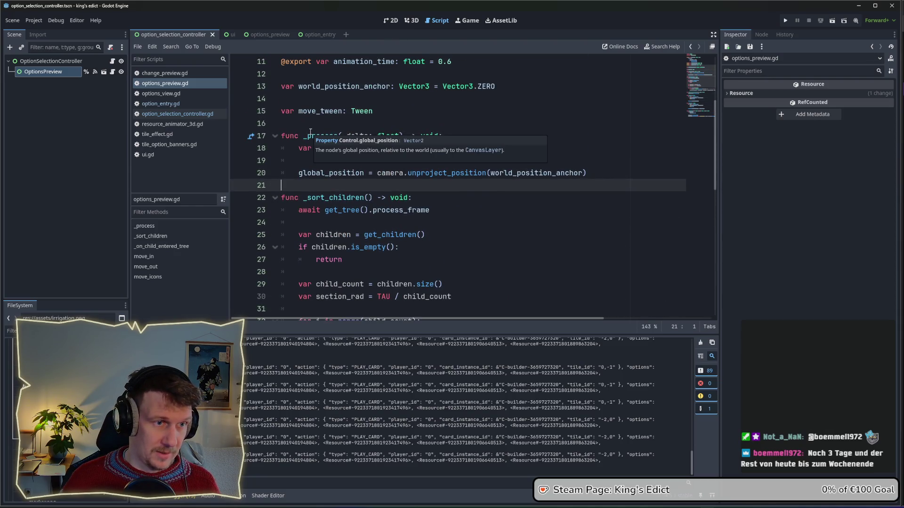
{"action": "left_click", "coordinate": [309, 124]}
{"action": "key", "text": "Return"}
{"action": "key", "text": "ctrl+v"}
Head it with func bind_options(context: Context, options: Array, player_id: StringName) -> void:
{"action": "left_click", "coordinate": [313, 122]}
{"action": "key", "text": "Return"}
{"action": "type", "text": "fiu"}
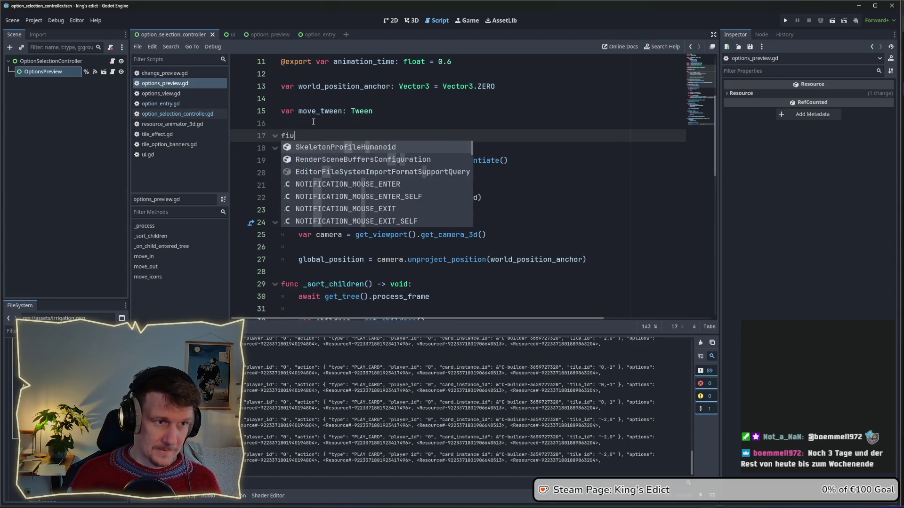
{"action": "key", "text": "BackSpace"}
{"action": "key", "text": "BackSpace"}
{"action": "type", "text": "unc "}
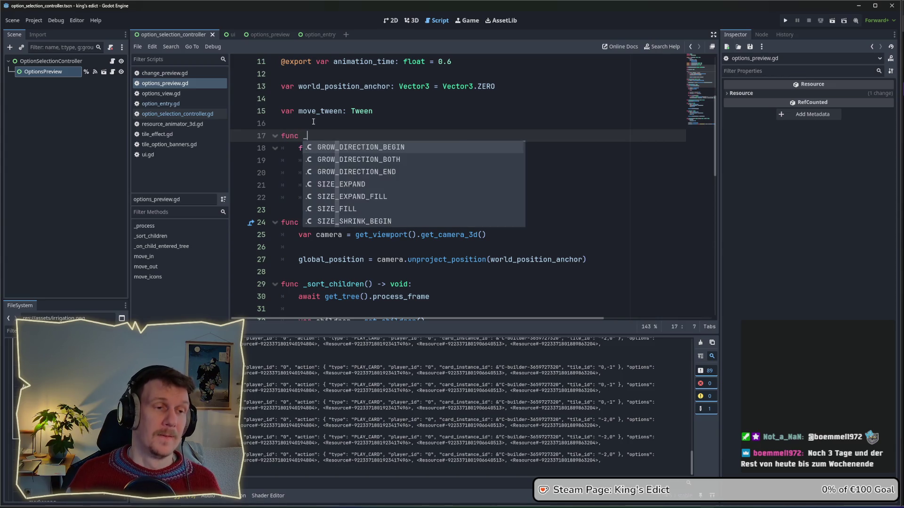
{"action": "type", "text": "bind_o"}
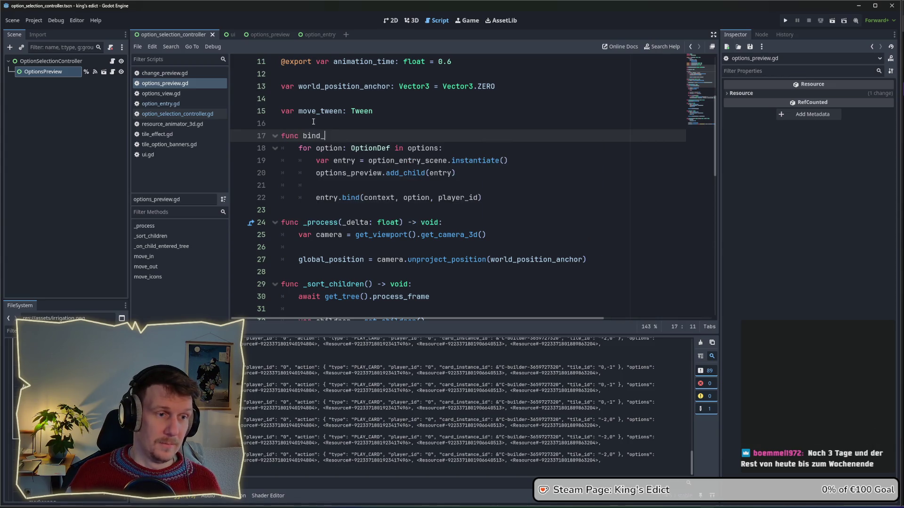
{"action": "type", "text": "pti"}
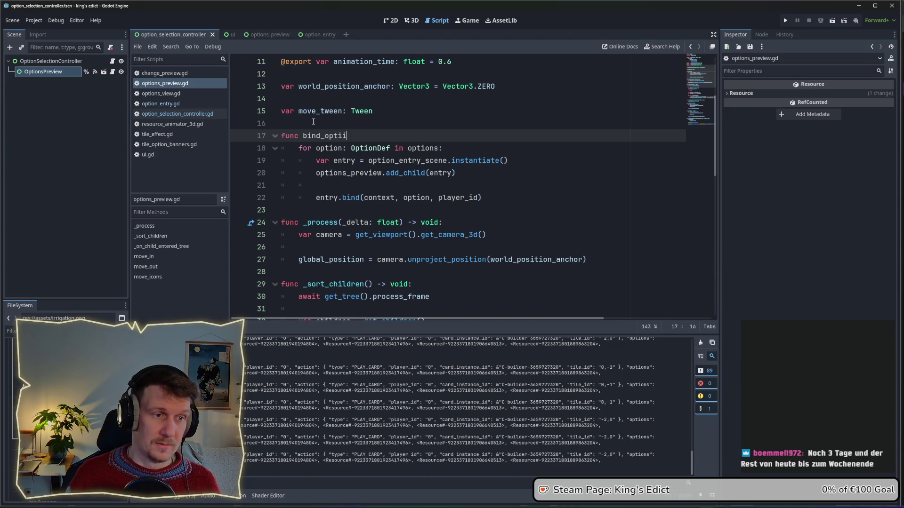
{"action": "type", "text": "ons("}
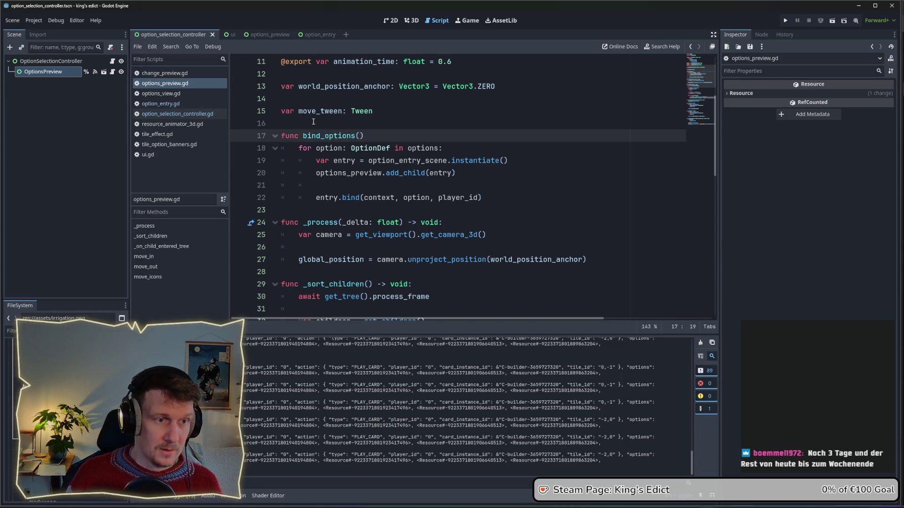
{"action": "type", "text": "context: Context"}
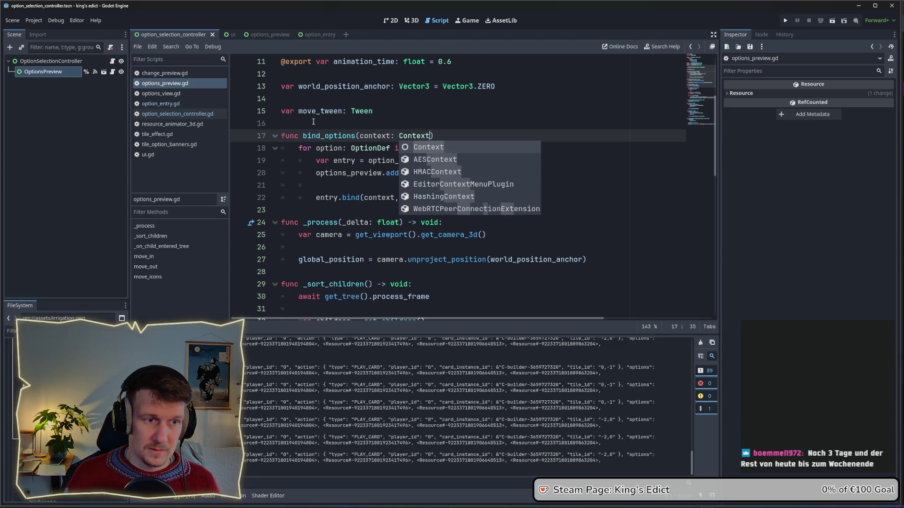
{"action": "key", "text": "Return"}
{"action": "type", "text": ", "}
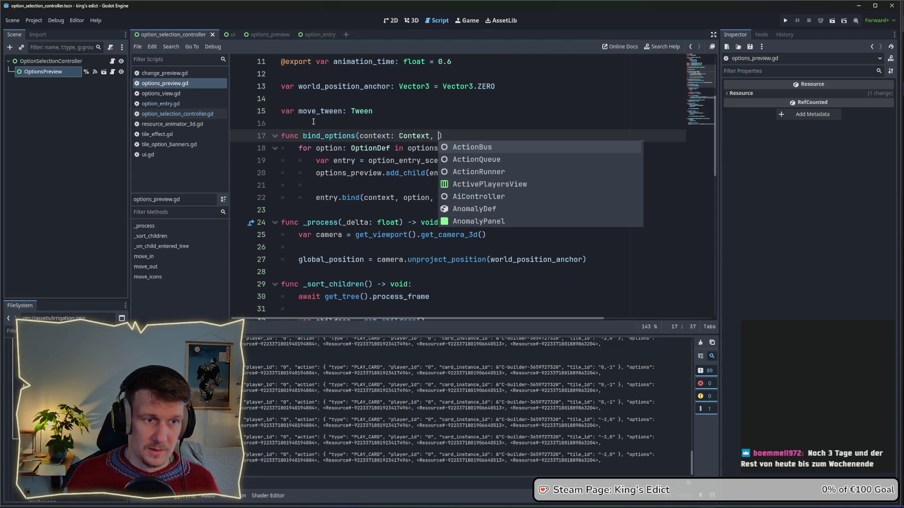
{"action": "type", "text": "options"}
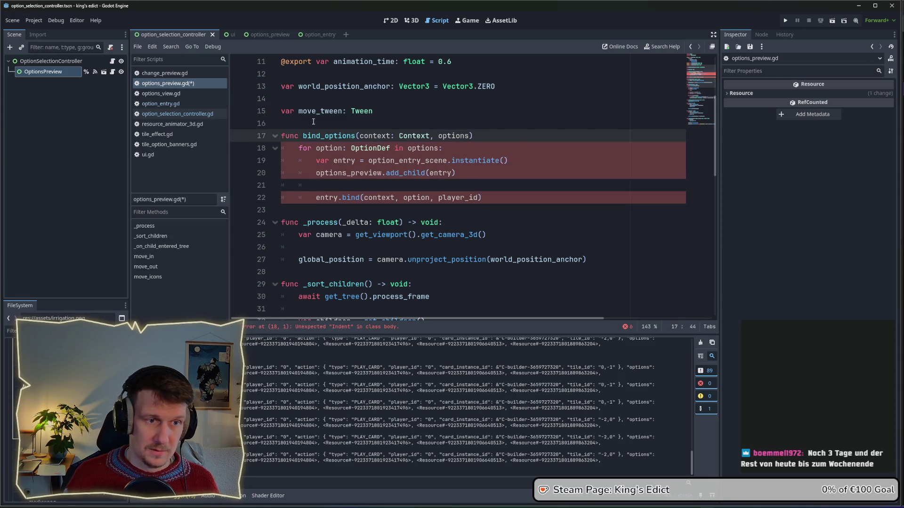
{"action": "type", "text": ":"}
{"action": "type", "text": " Array,"}
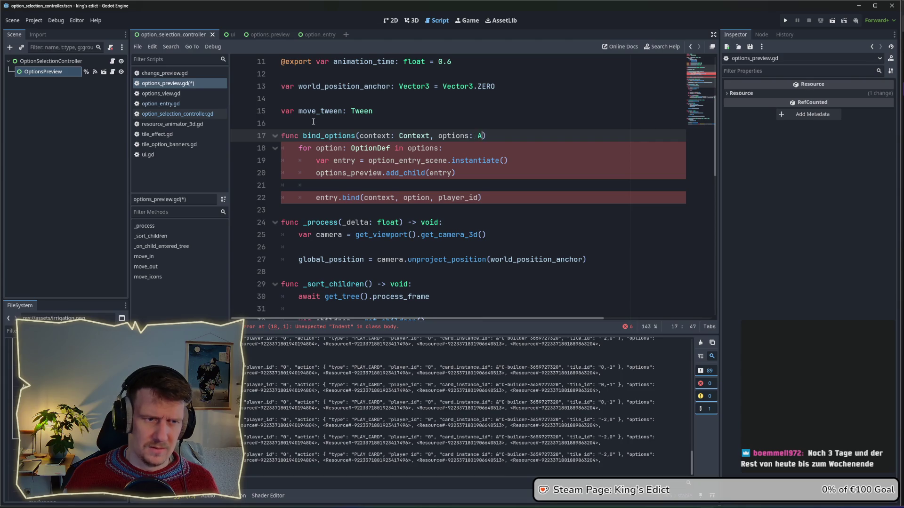
{"action": "key", "text": "Escape"}
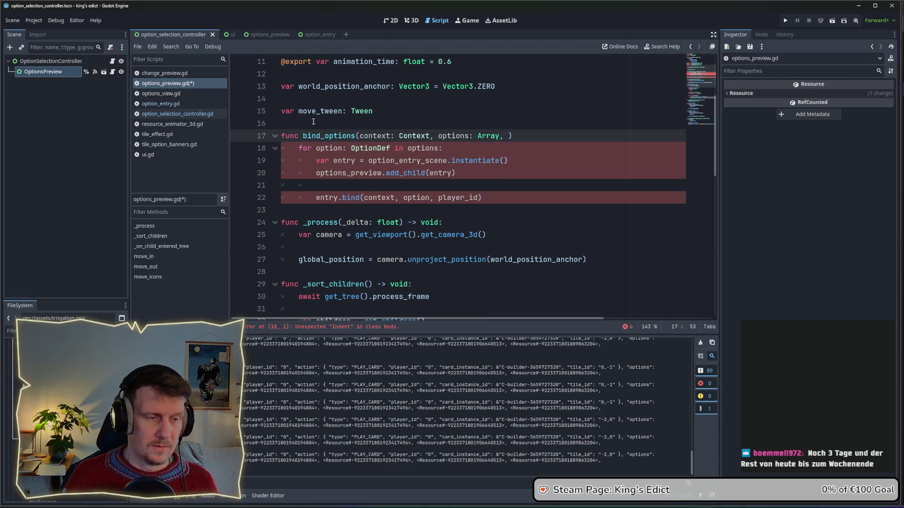
{"action": "type", "text": "player_id"}
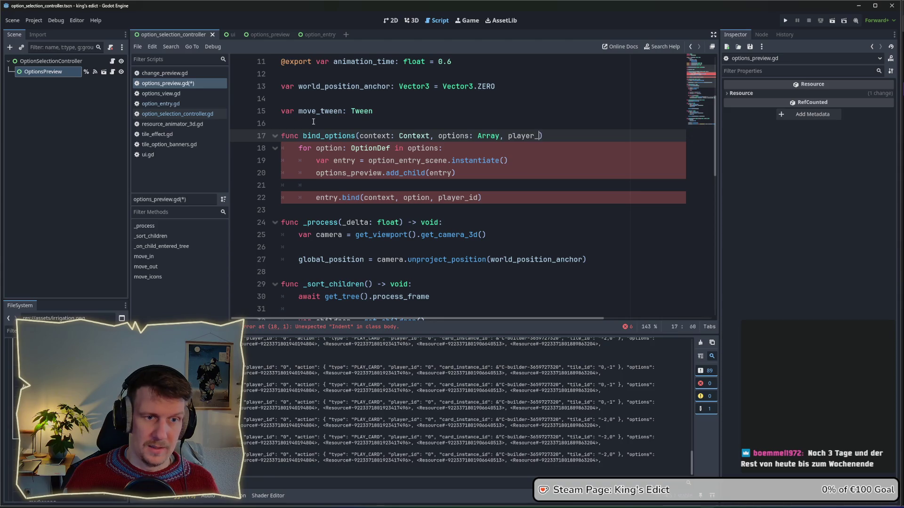
{"action": "type", "text": ": StringNam"}
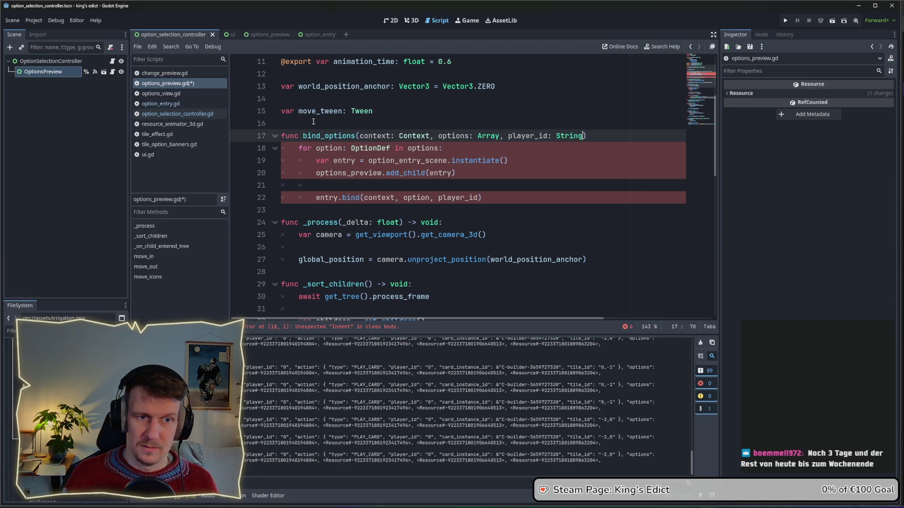
{"action": "type", "text": "e) -> void"}
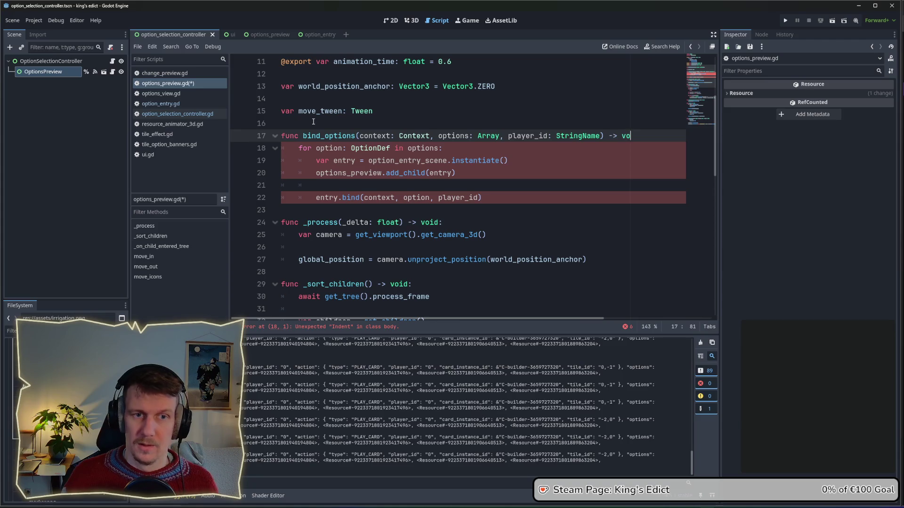
{"action": "type", "text": ":"}
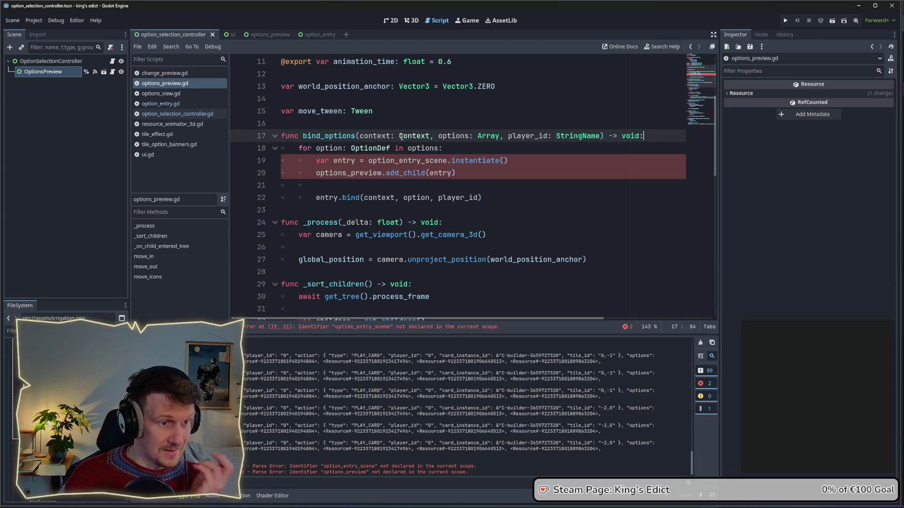
Move the option_entry_scene export from the controller script to the top of options_preview.gd
{"action": "left_click", "coordinate": [112, 61]}
{"action": "scroll", "coordinate": [427, 111], "scroll_direction": "up", "scroll_amount": 20}
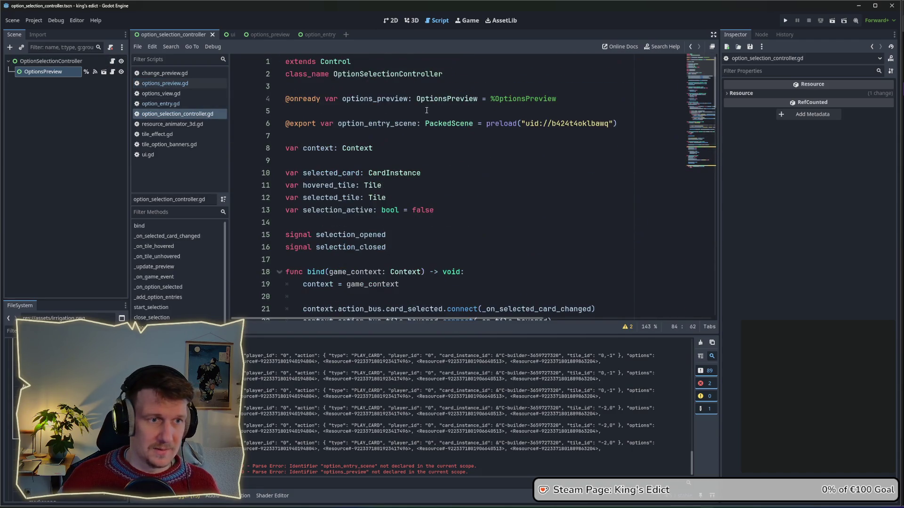
{"action": "left_click_drag", "start_coordinate": [281, 136], "coordinate": [281, 122]}
{"action": "key", "text": "BackSpace"}
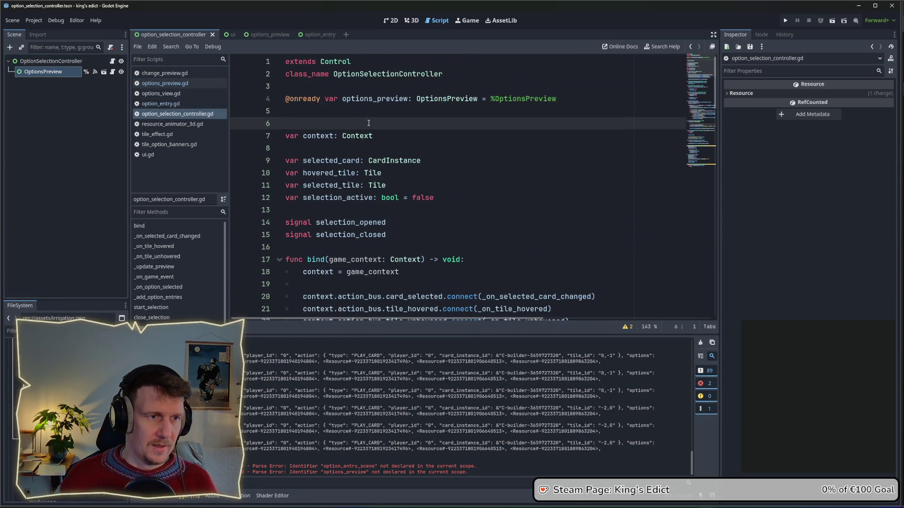
{"action": "key", "text": "BackSpace"}
{"action": "key", "text": "BackSpace"}
{"action": "key", "text": "Return"}
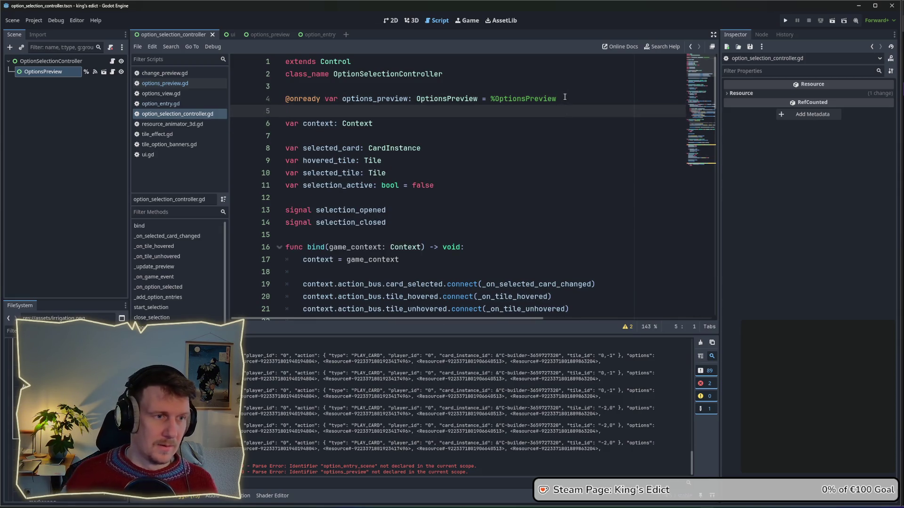
{"action": "left_click", "coordinate": [193, 84]}
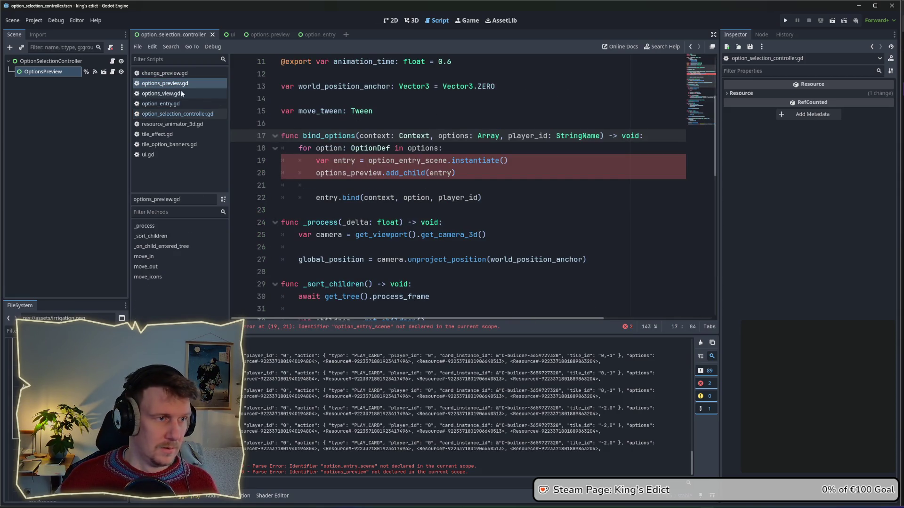
{"action": "scroll", "coordinate": [547, 88], "scroll_direction": "up", "scroll_amount": 4}
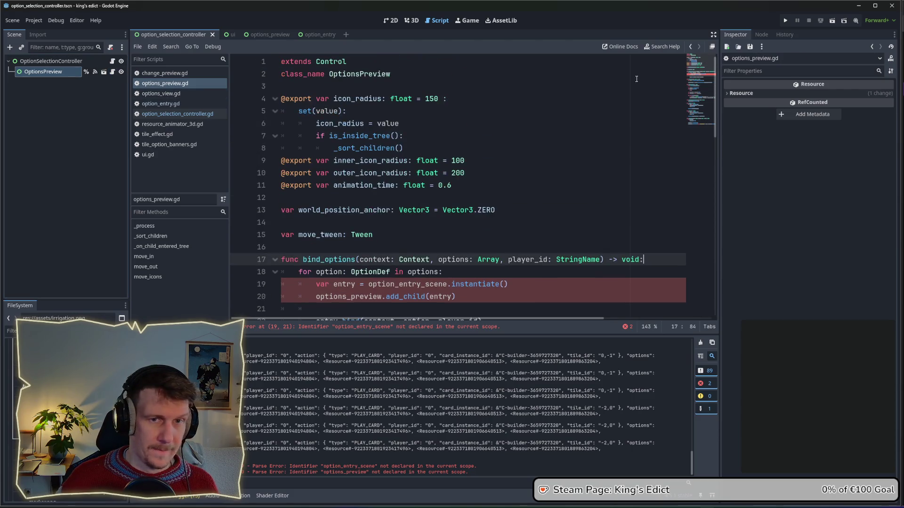
{"action": "left_click", "coordinate": [380, 87]}
{"action": "key", "text": "Return"}
{"action": "type", "text": "@export var option_entry_scene: PackedScene = preload(\"uid://b424t4oklbawq\")"}
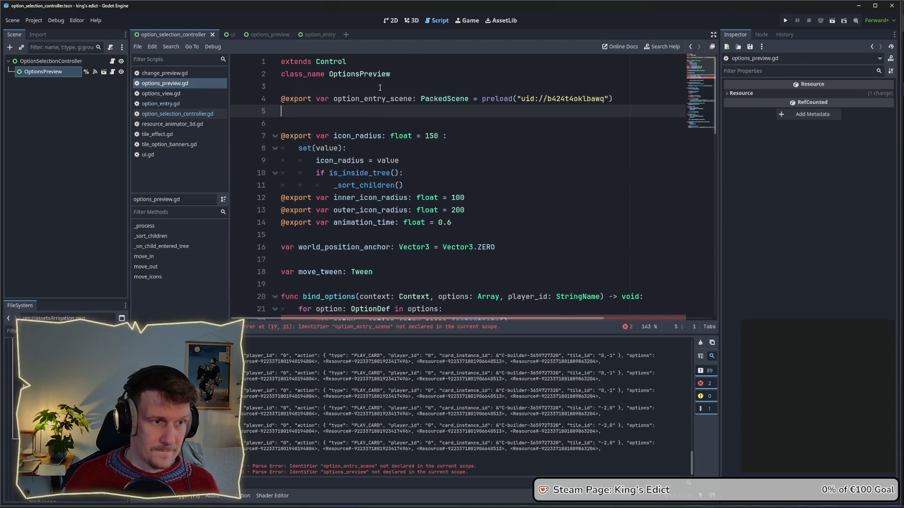
{"action": "key", "text": "BackSpace"}
Drop the options_preview prefix so bind_options calls add_child(entry) directly
{"action": "scroll", "coordinate": [433, 152], "scroll_direction": "down", "scroll_amount": 5}
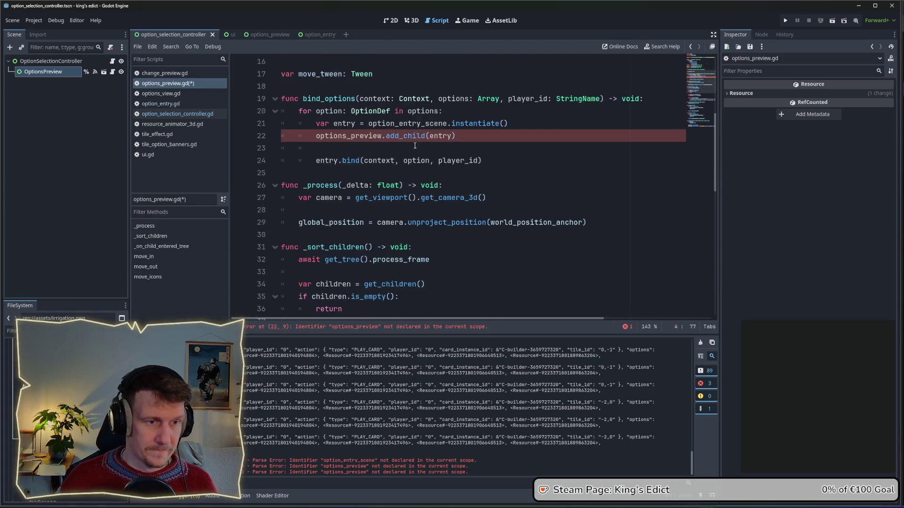
{"action": "left_click", "coordinate": [462, 140]}
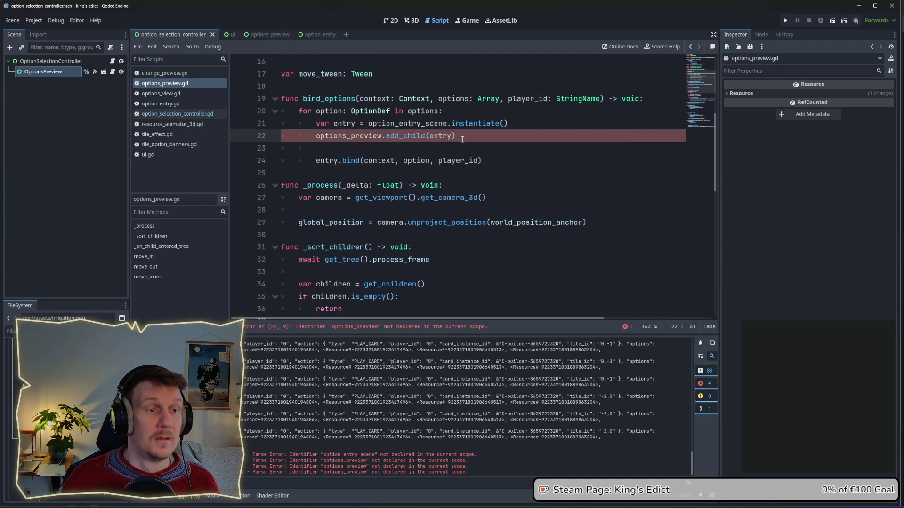
{"action": "double_click", "coordinate": [346, 136]}
{"action": "key", "text": "Delete"}
{"action": "key", "text": "Delete"}
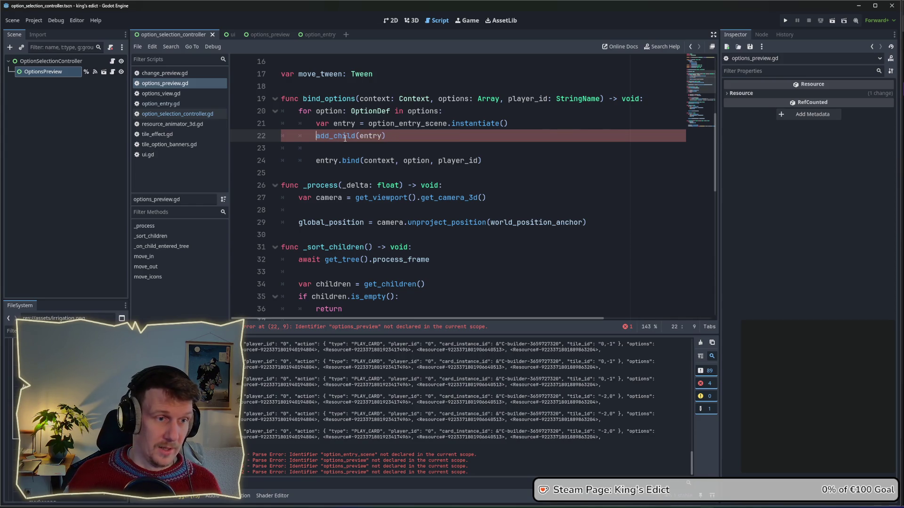
{"action": "left_click", "coordinate": [312, 174]}
{"action": "key", "text": "Return"}
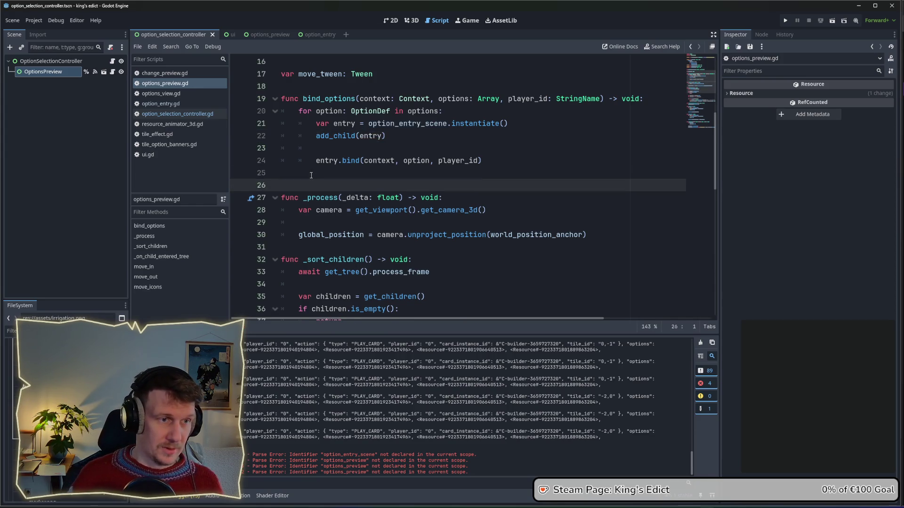
Add a new function bind_action(action: Dictionary) -> void: below bind_options
{"action": "key", "text": "Return"}
{"action": "key", "text": "Up"}
{"action": "type", "text": "func "}
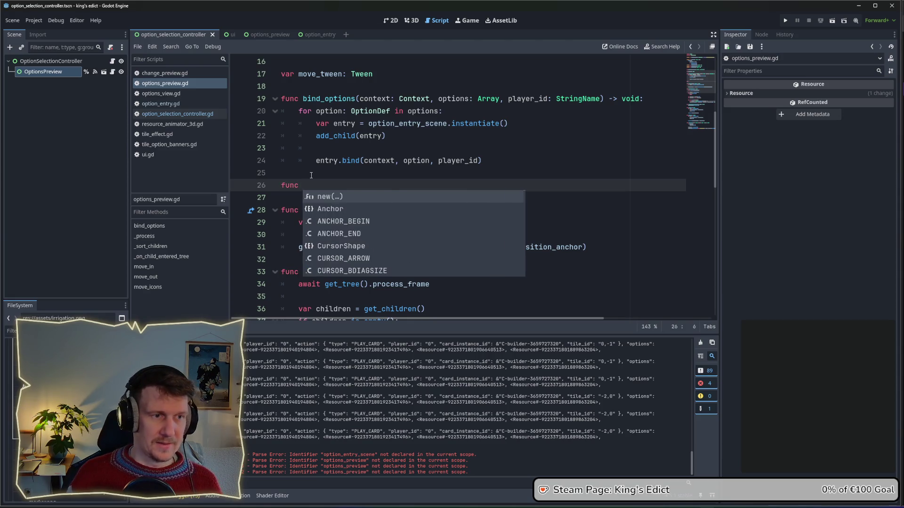
{"action": "type", "text": "bind_actio"}
{"action": "type", "text": "ns("}
{"action": "key", "text": "BackSpace"}
{"action": "key", "text": "BackSpace"}
{"action": "type", "text": "(action: "}
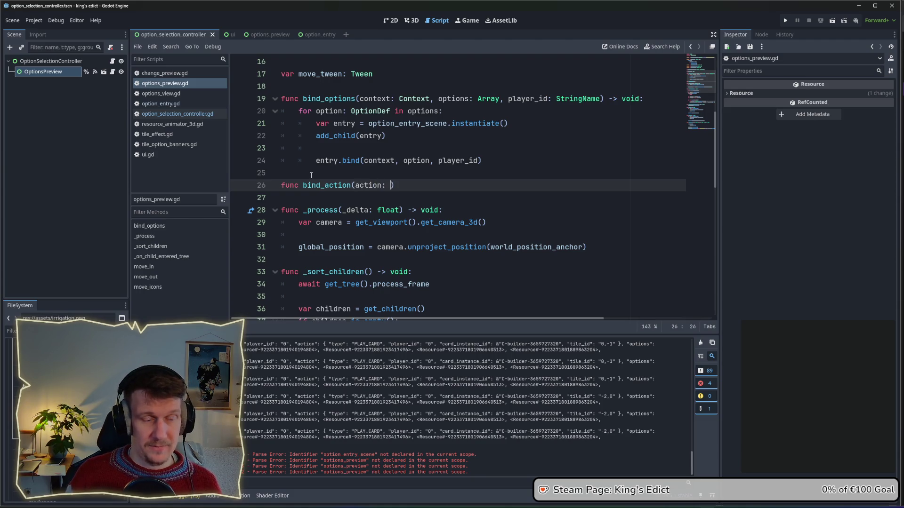
{"action": "type", "text": "Dictiona"}
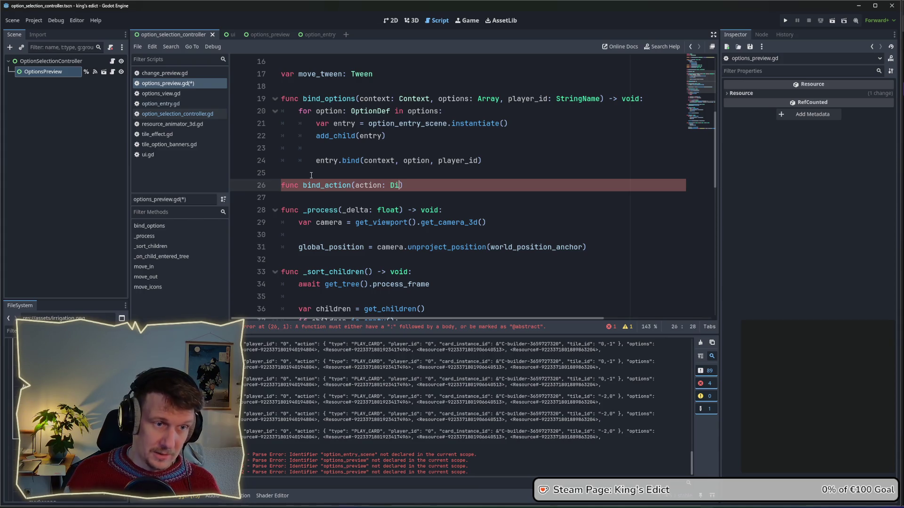
{"action": "type", "text": "ry) ->"}
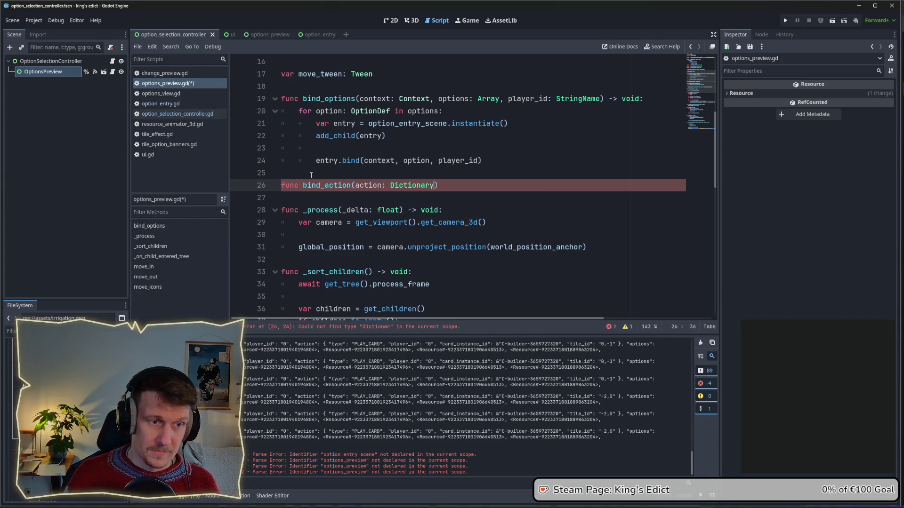
{"action": "type", "text": " void:"}
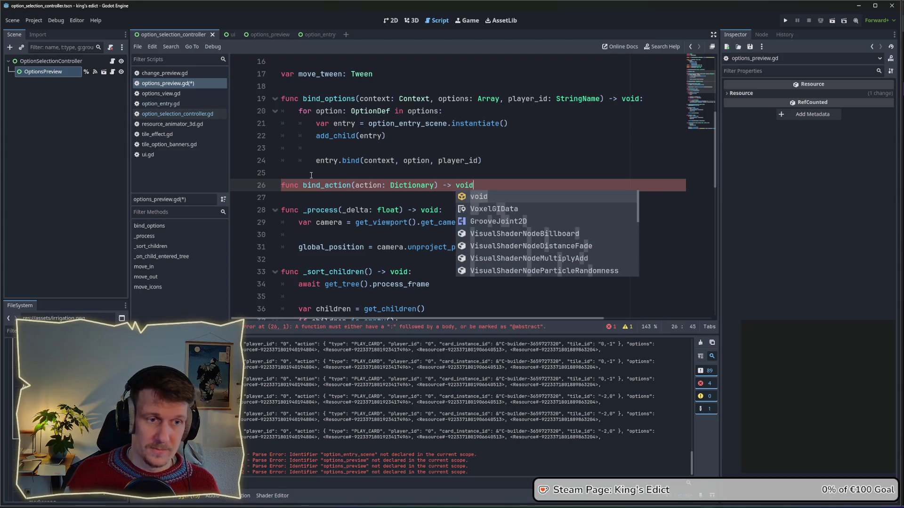
Loop over get_children() calling child.bind_action(action) on each, and save the script
{"action": "key", "text": "Return"}
{"action": "type", "text": "for child"}
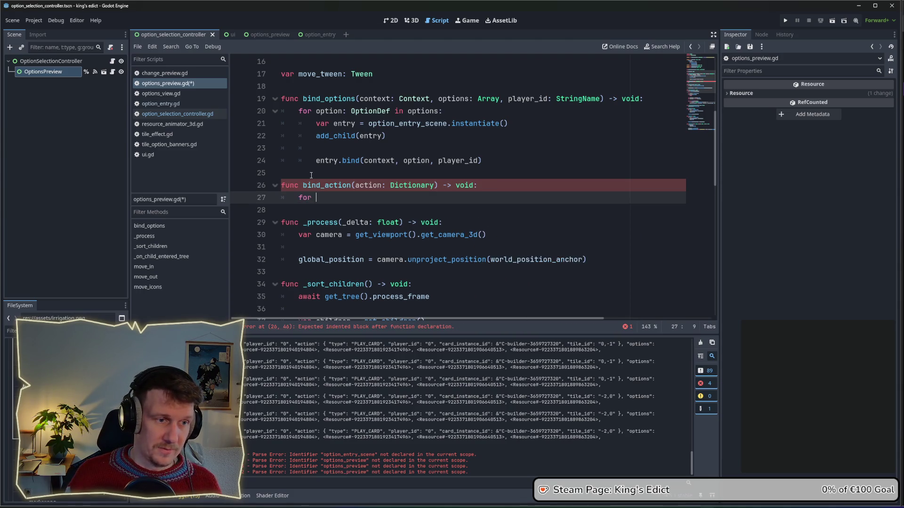
{"action": "type", "text": " in get"}
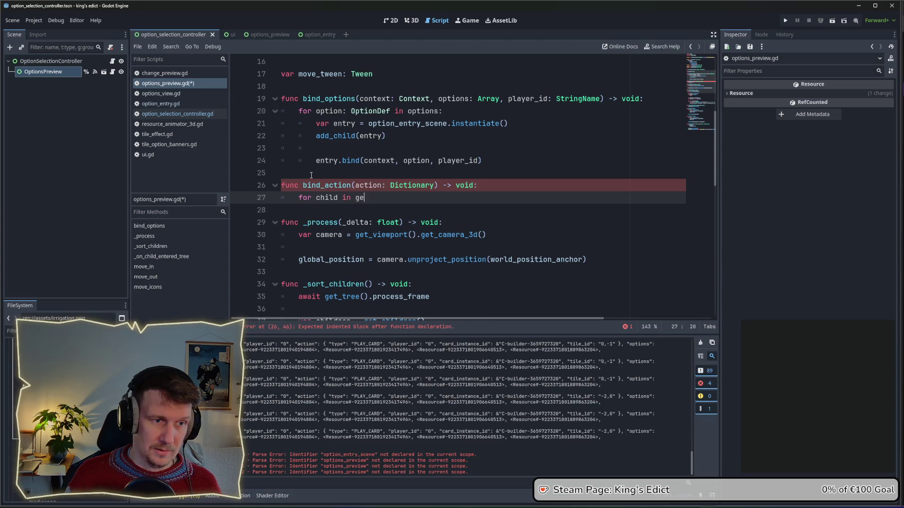
{"action": "type", "text": "_ch"}
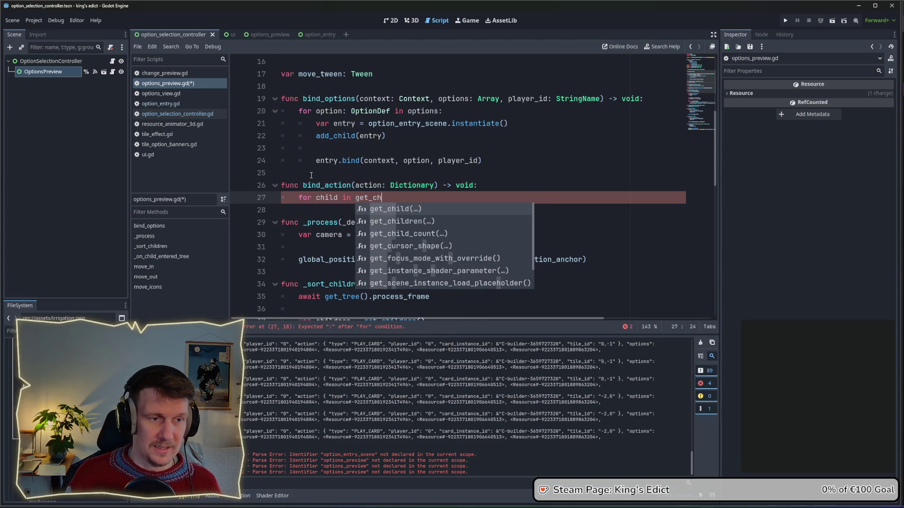
{"action": "key", "text": "Down"}
{"action": "key", "text": "Return"}
{"action": "type", "text": ":"}
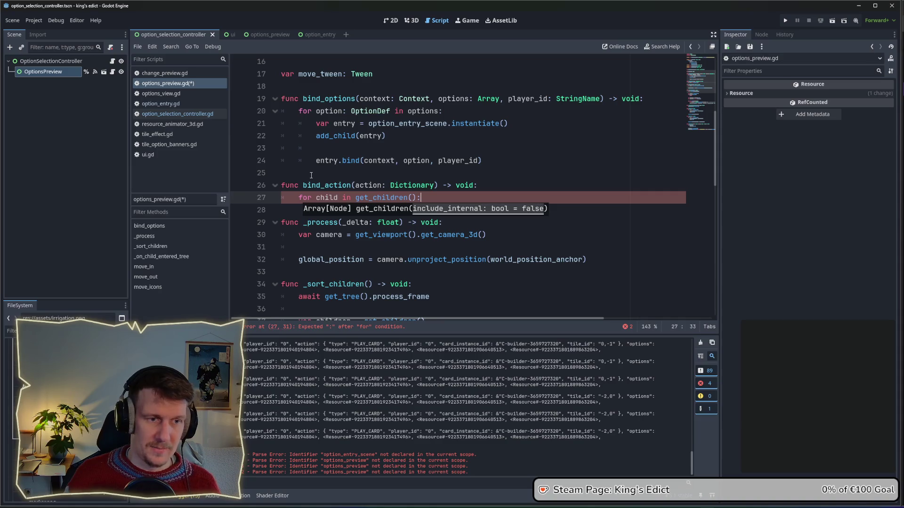
{"action": "key", "text": "Return"}
{"action": "type", "text": "child.bind"}
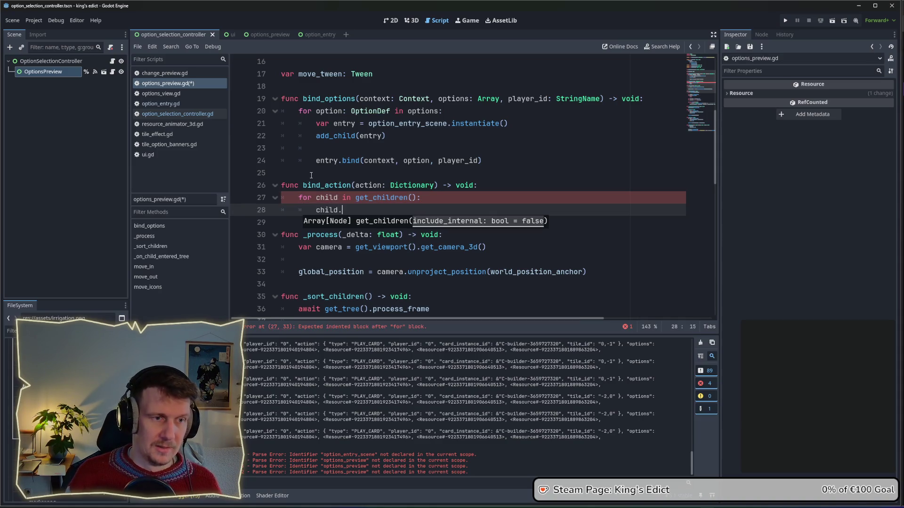
{"action": "type", "text": "_action"}
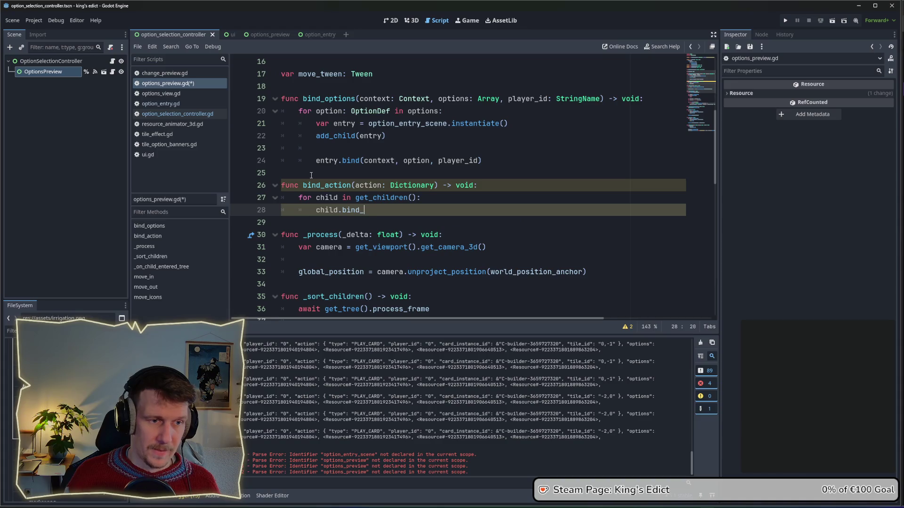
{"action": "type", "text": "()"}
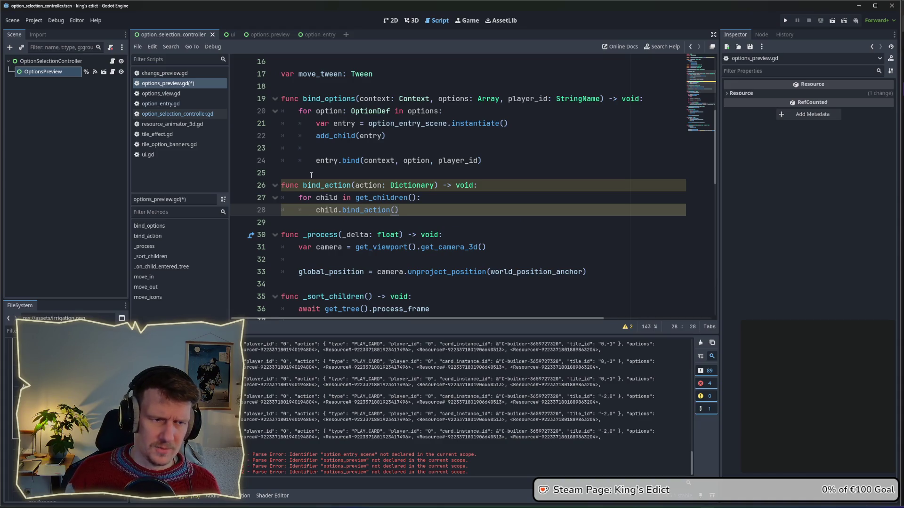
{"action": "type", "text": "action"}
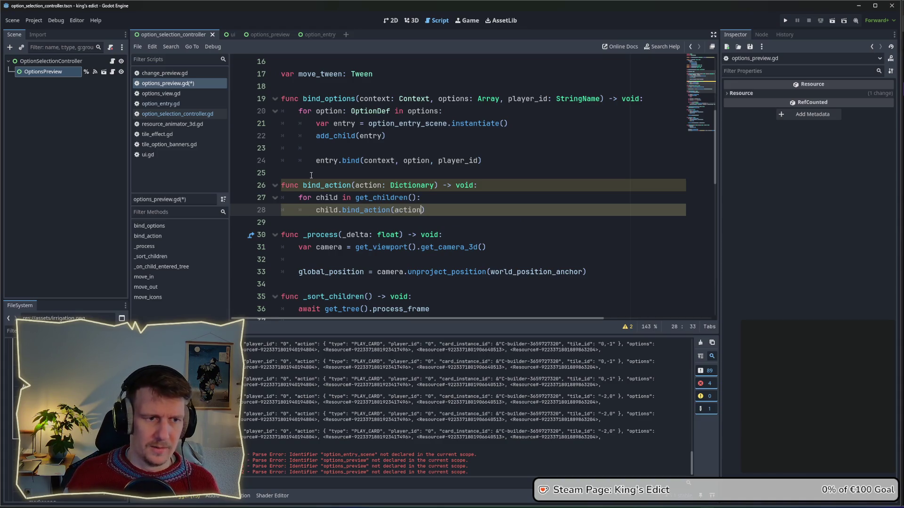
{"action": "key", "text": "ctrl+s"}
{"action": "key", "text": "Right"}
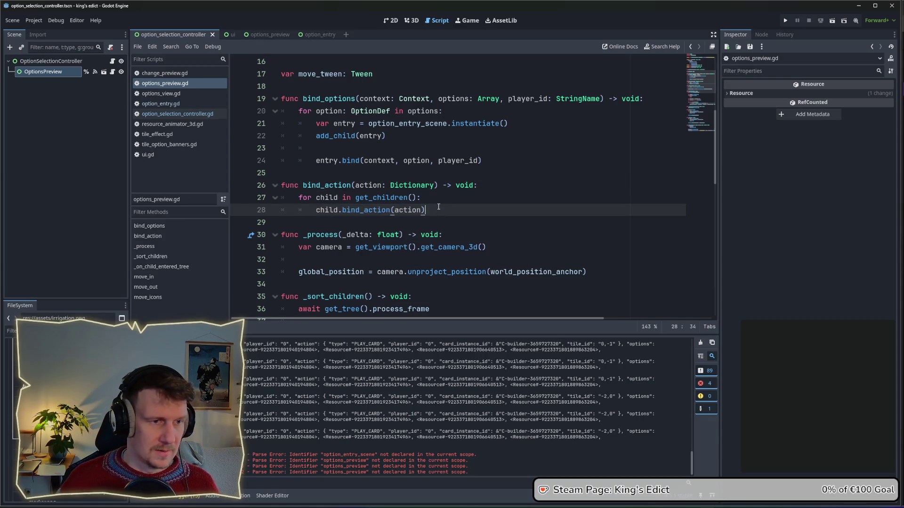
Review option_entry.gd's code, briefly switching between the open scripts
{"action": "left_click", "coordinate": [161, 104]}
{"action": "scroll", "coordinate": [373, 158], "scroll_direction": "up", "scroll_amount": 8}
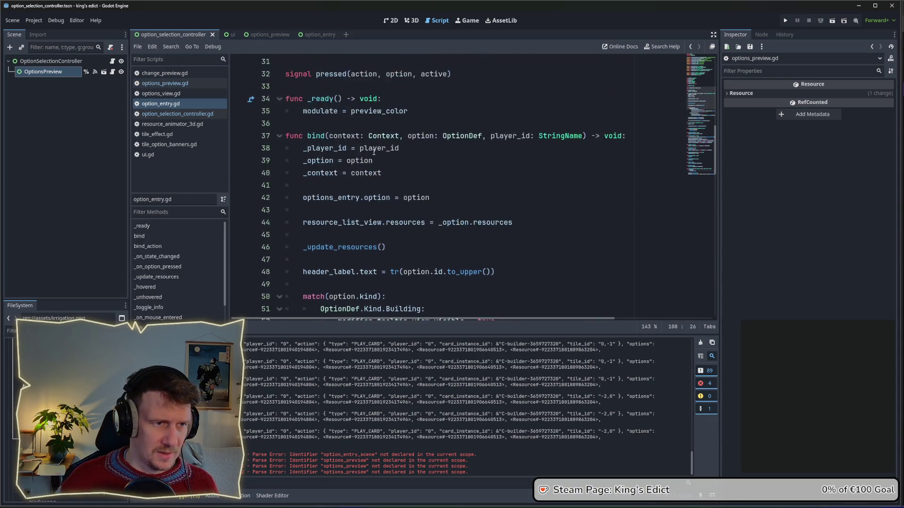
{"action": "scroll", "coordinate": [373, 158], "scroll_direction": "down", "scroll_amount": 10}
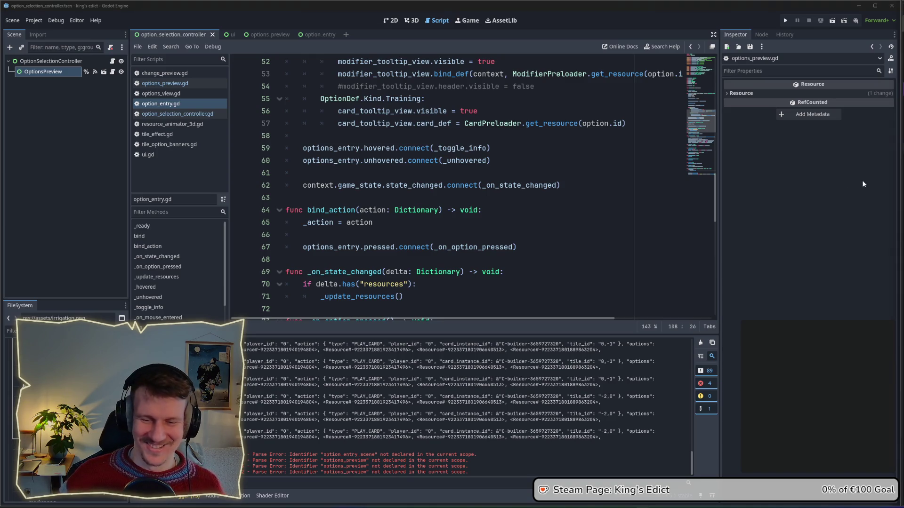
{"action": "left_click", "coordinate": [445, 263]}
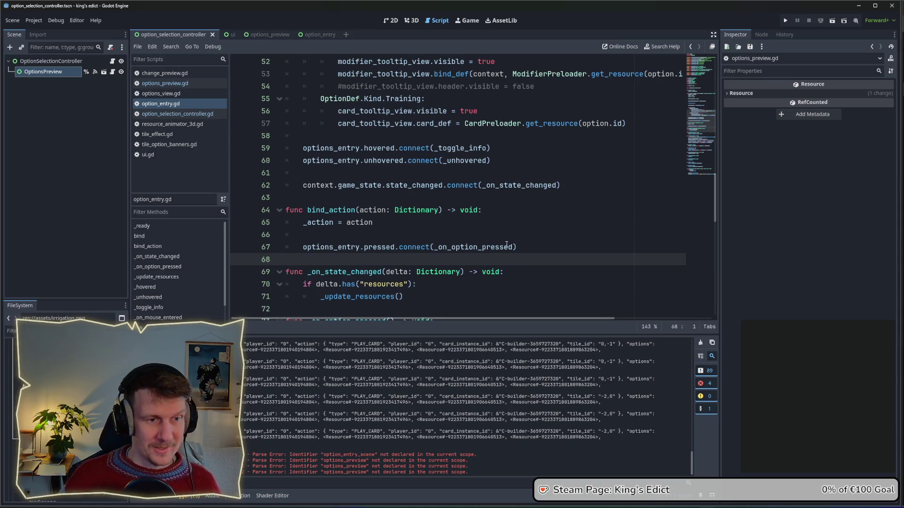
{"action": "left_click", "coordinate": [489, 239]}
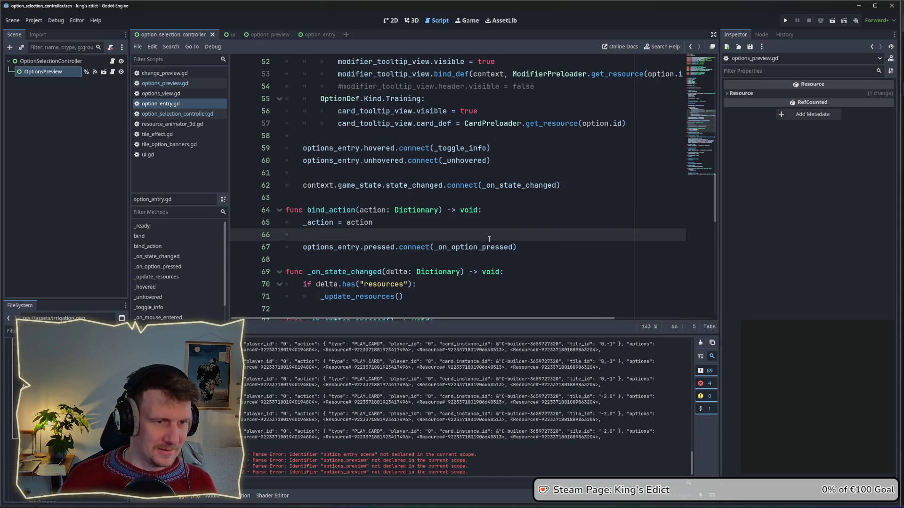
{"action": "scroll", "coordinate": [488, 239], "scroll_direction": "up", "scroll_amount": 1}
{"action": "mouse_move", "coordinate": [487, 225]}
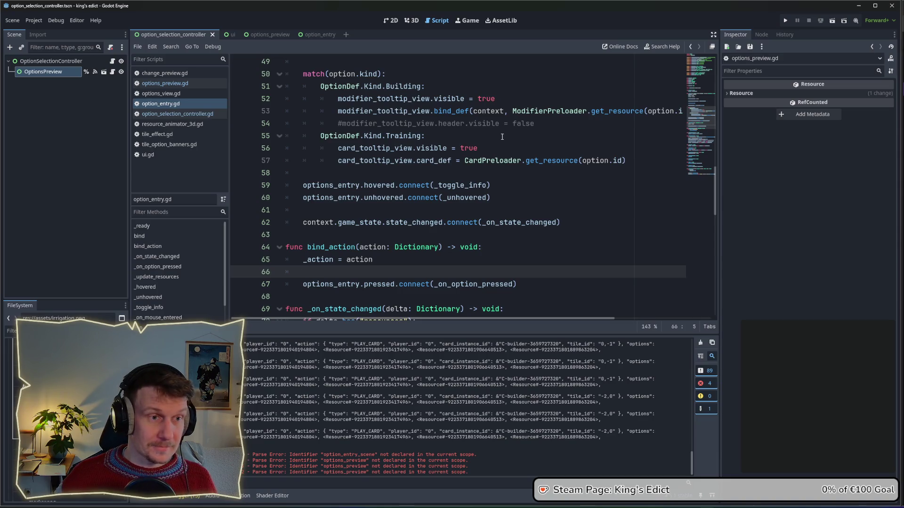
{"action": "left_click", "coordinate": [165, 83]}
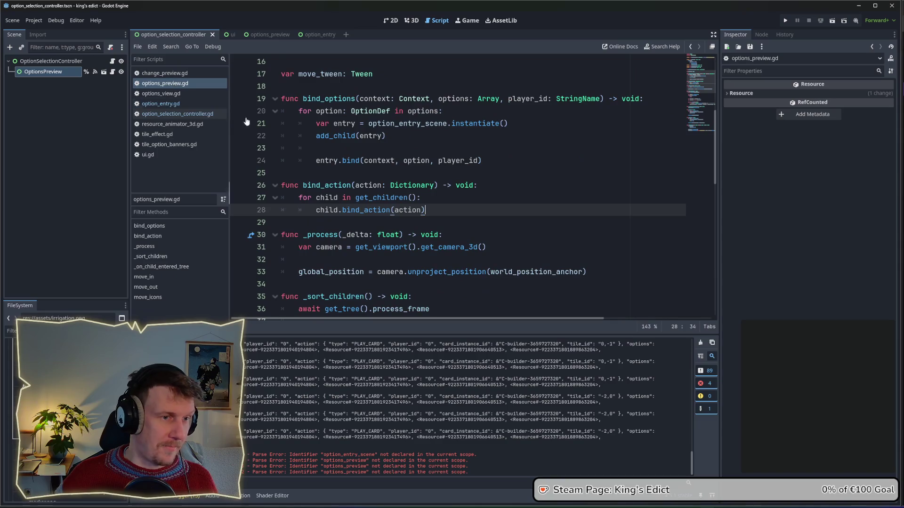
{"action": "left_click", "coordinate": [174, 103]}
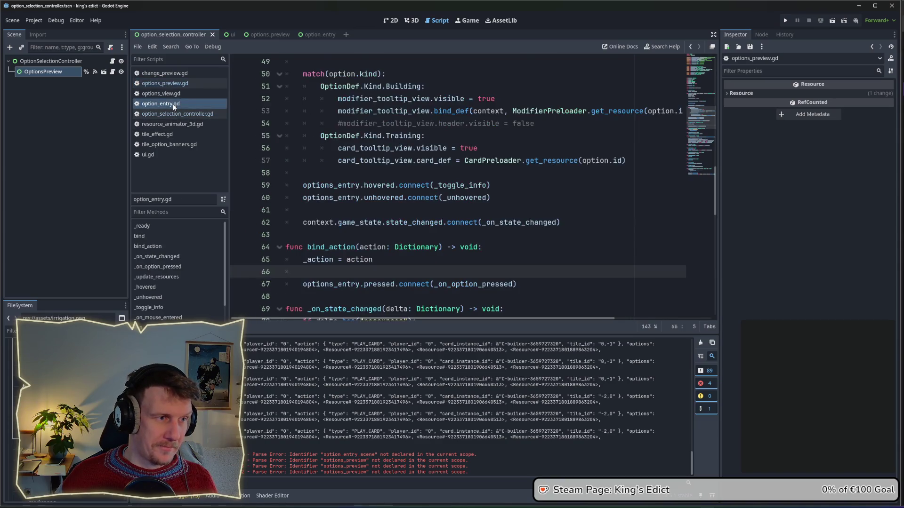
{"action": "left_click", "coordinate": [177, 114]}
{"action": "left_click", "coordinate": [174, 103]}
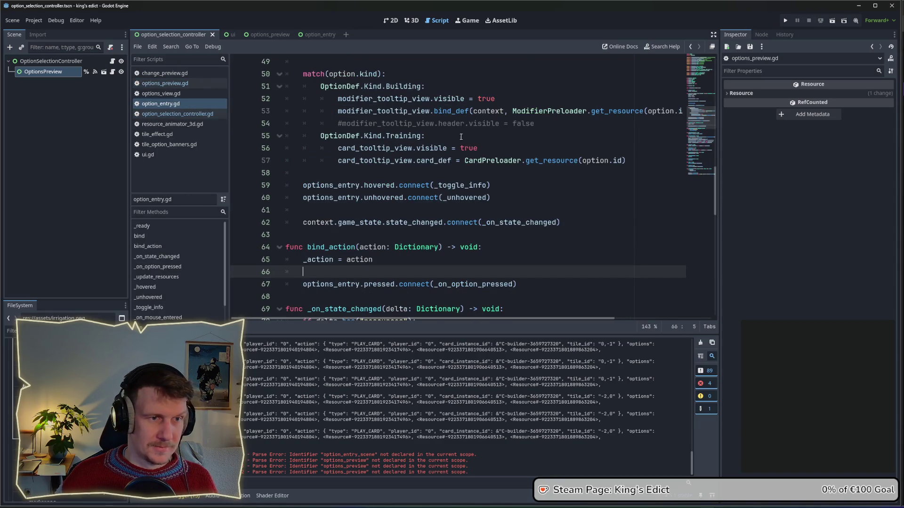
Delete the commented-out header visibility line in option_entry.gd and save it
{"action": "triple_click", "coordinate": [454, 123]}
{"action": "key", "text": "BackSpace"}
{"action": "key", "text": "BackSpace"}
{"action": "left_click", "coordinate": [455, 122]}
{"action": "left_click_drag", "start_coordinate": [437, 319], "coordinate": [383, 317]}
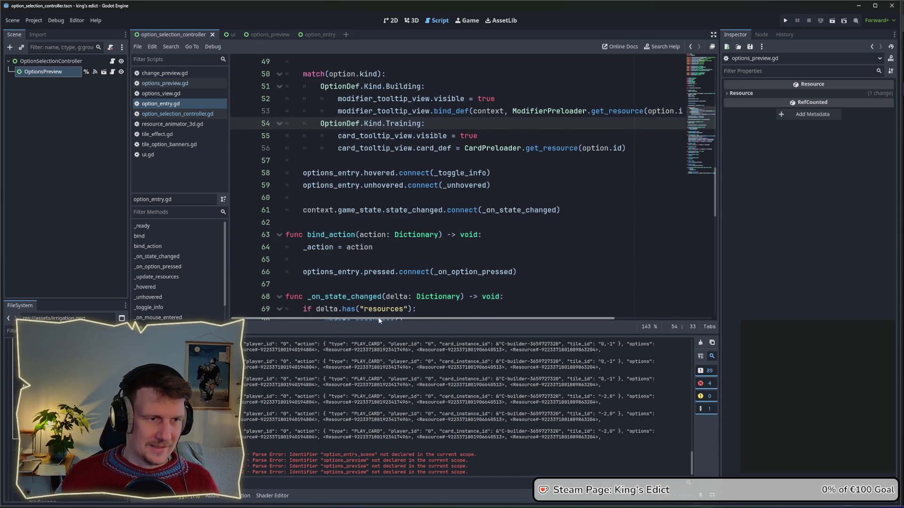
{"action": "key", "text": "ctrl+s"}
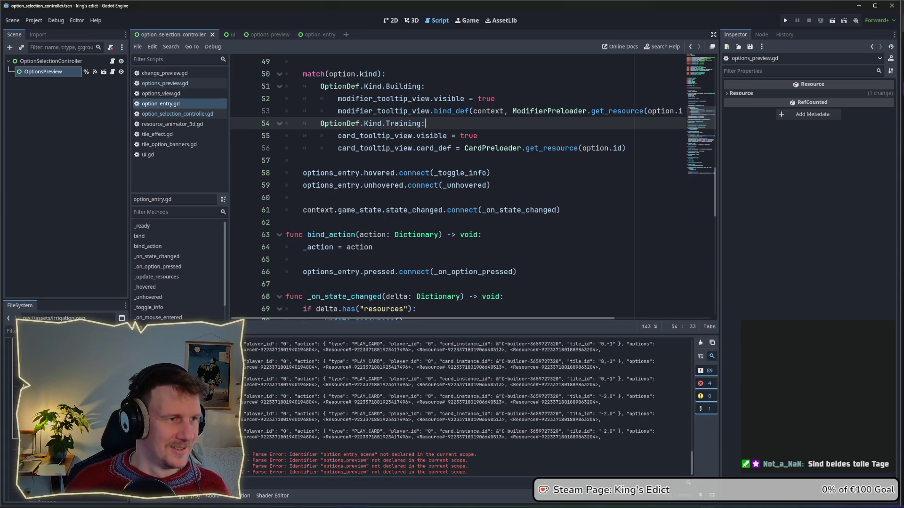
{"action": "left_click", "coordinate": [152, 85]}
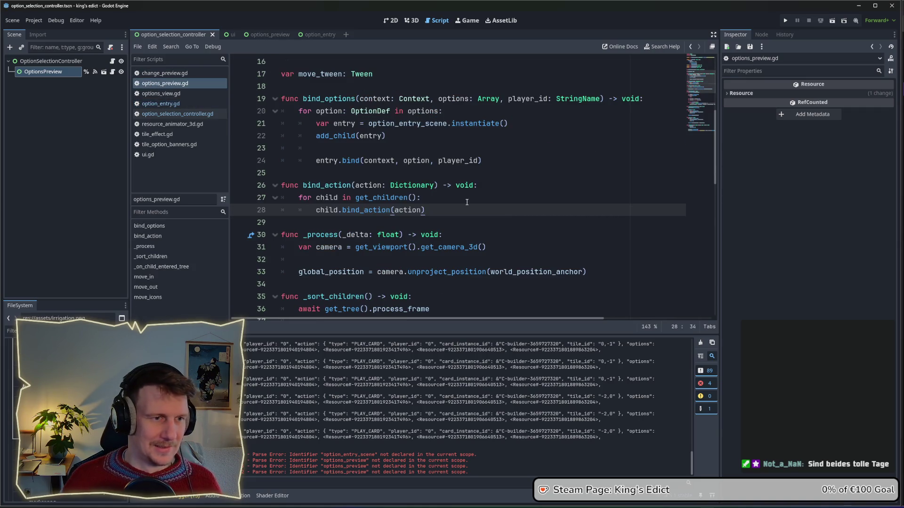
{"action": "left_click", "coordinate": [199, 116]}
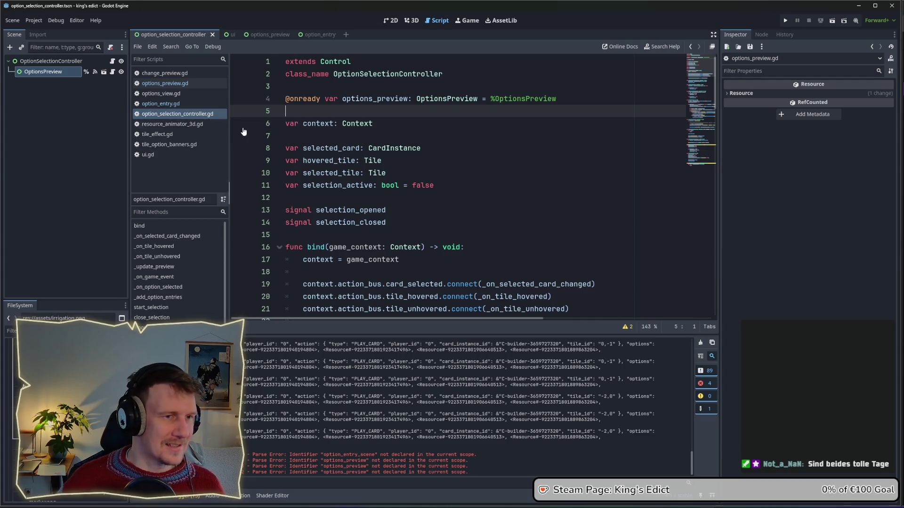
Save the open scripts and jump down to the start_selection function
{"action": "left_click", "coordinate": [367, 148]}
{"action": "left_click", "coordinate": [367, 136]}
{"action": "key", "text": "ctrl+s"}
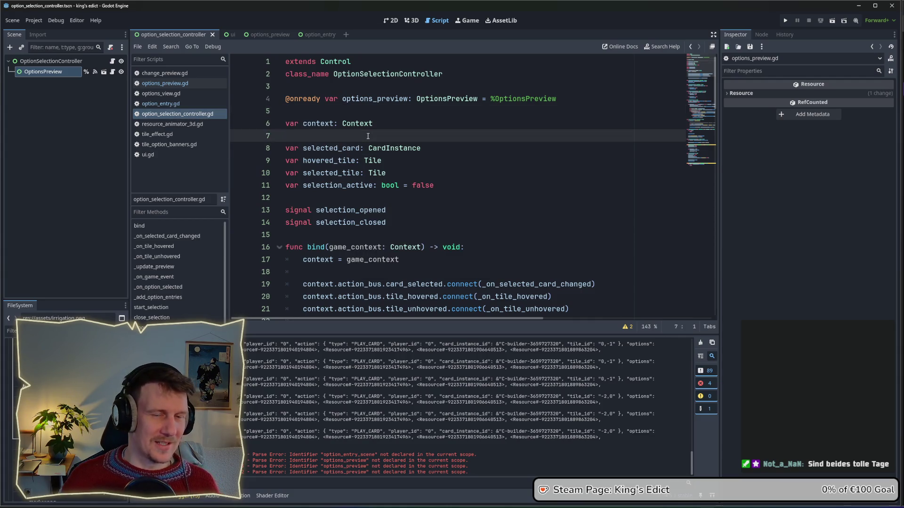
{"action": "scroll", "coordinate": [706, 117], "scroll_direction": "down", "scroll_amount": 1}
{"action": "left_click", "coordinate": [701, 145]}
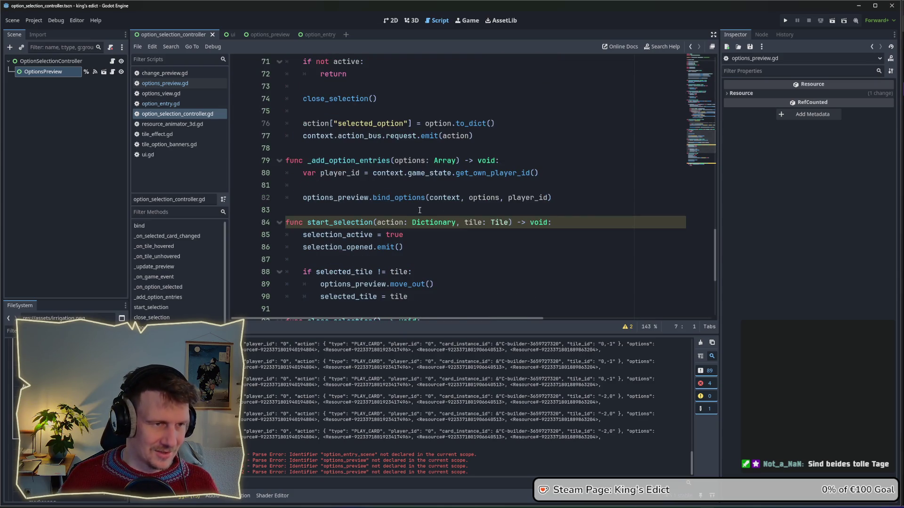
{"action": "scroll", "coordinate": [419, 210], "scroll_direction": "down", "scroll_amount": 2}
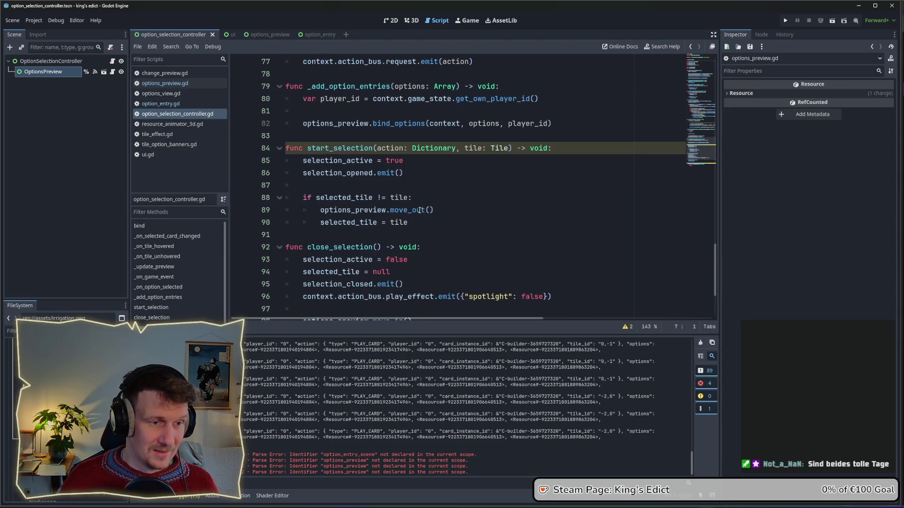
Add options_preview.bind_action(action) right after move_out() and save the controller script
{"action": "left_click", "coordinate": [411, 160]}
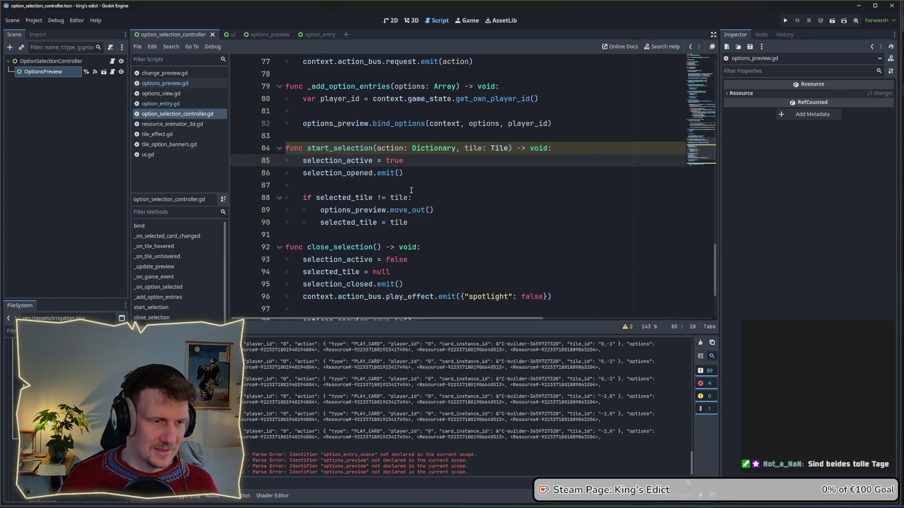
{"action": "left_click", "coordinate": [455, 217]}
{"action": "key", "text": "Up"}
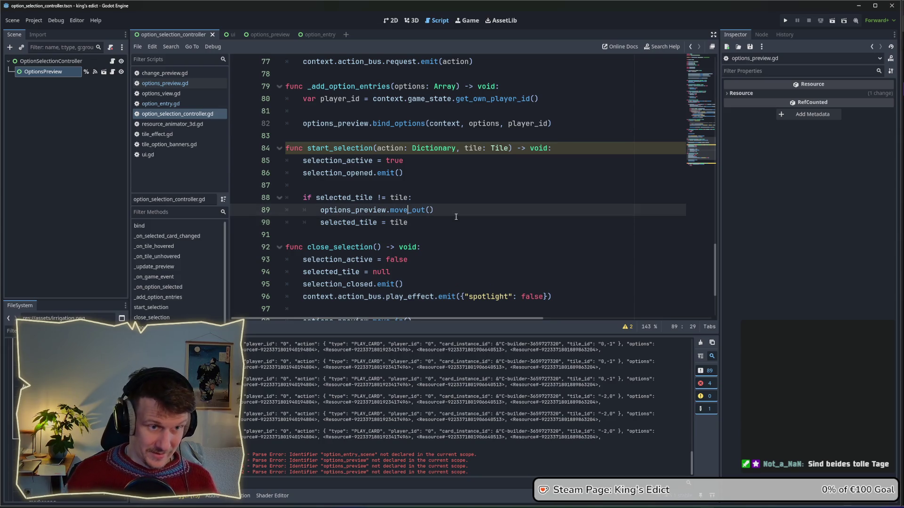
{"action": "key", "text": "Return"}
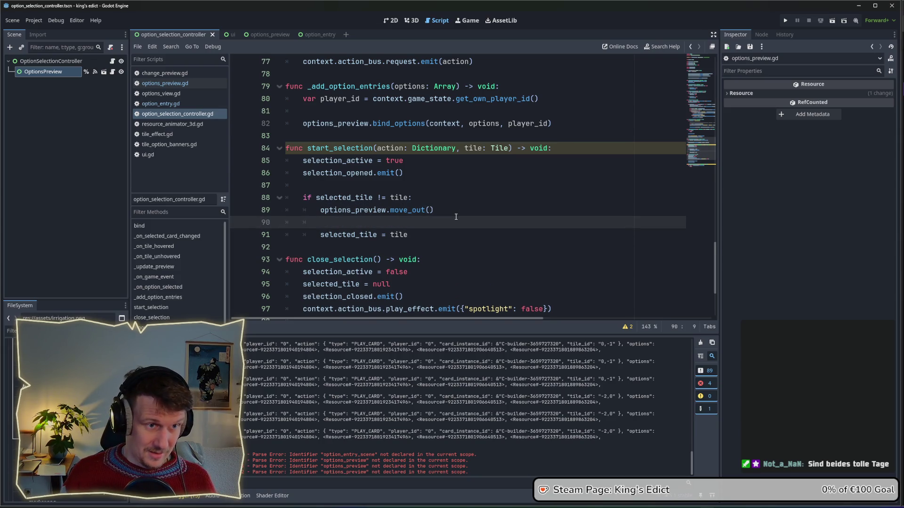
{"action": "type", "text": "options"}
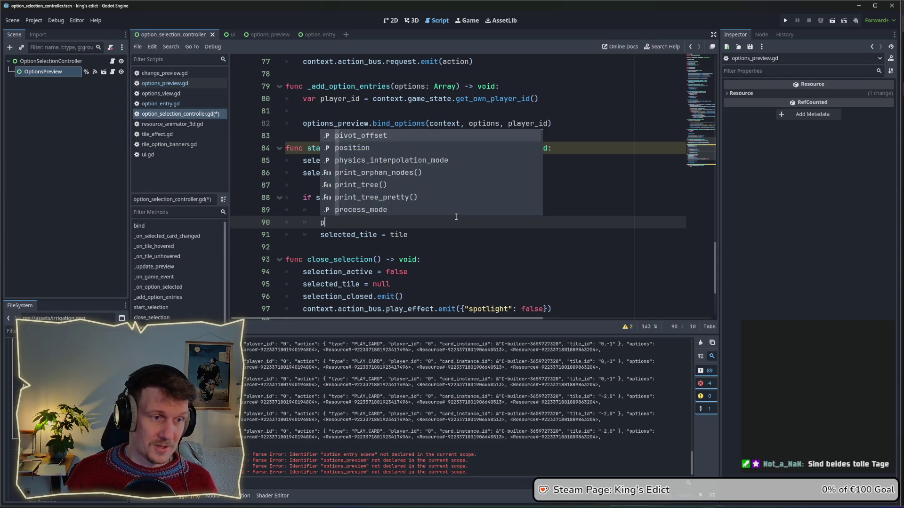
{"action": "type", "text": "_"}
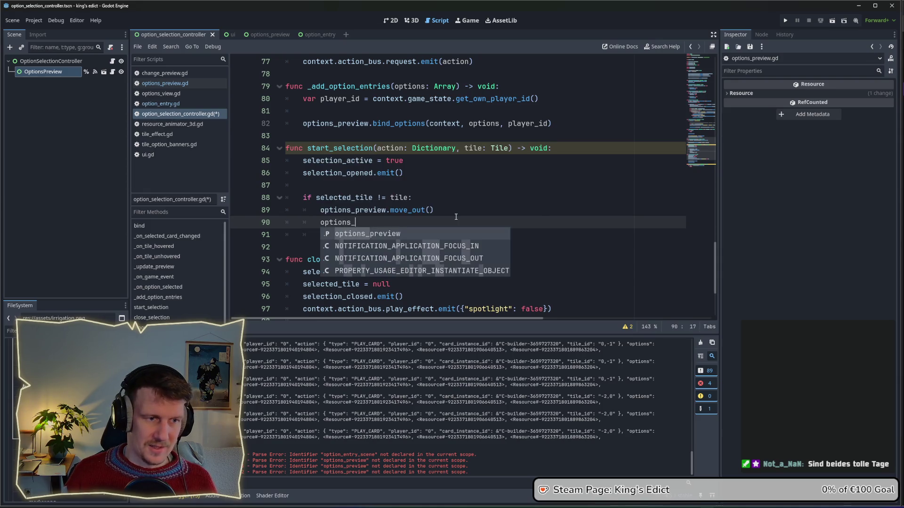
{"action": "key", "text": "Return"}
{"action": "type", "text": "."}
{"action": "type", "text": "bind"}
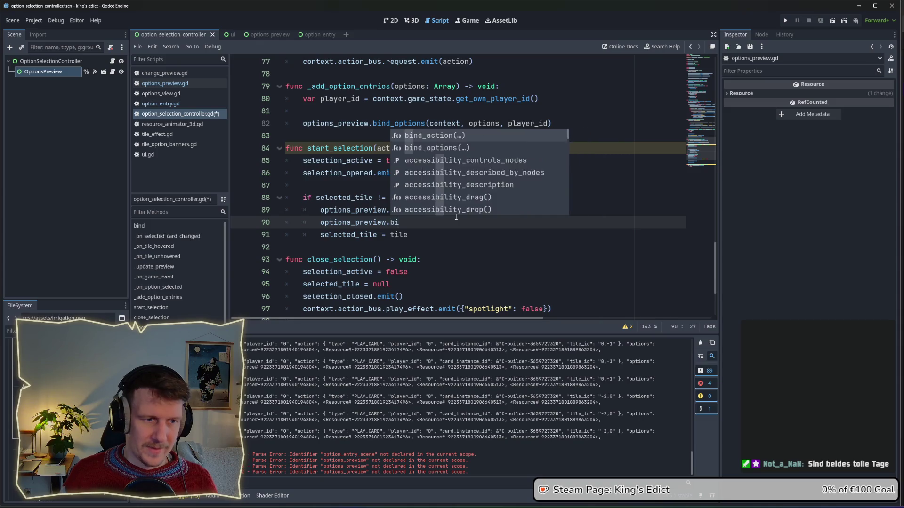
{"action": "key", "text": "Return"}
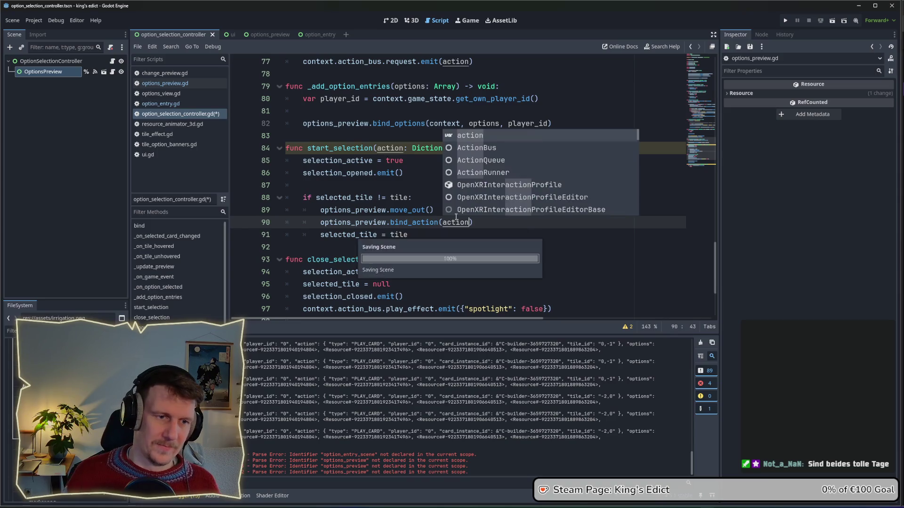
{"action": "left_click", "coordinate": [470, 205]}
{"action": "key", "text": "ctrl+s"}
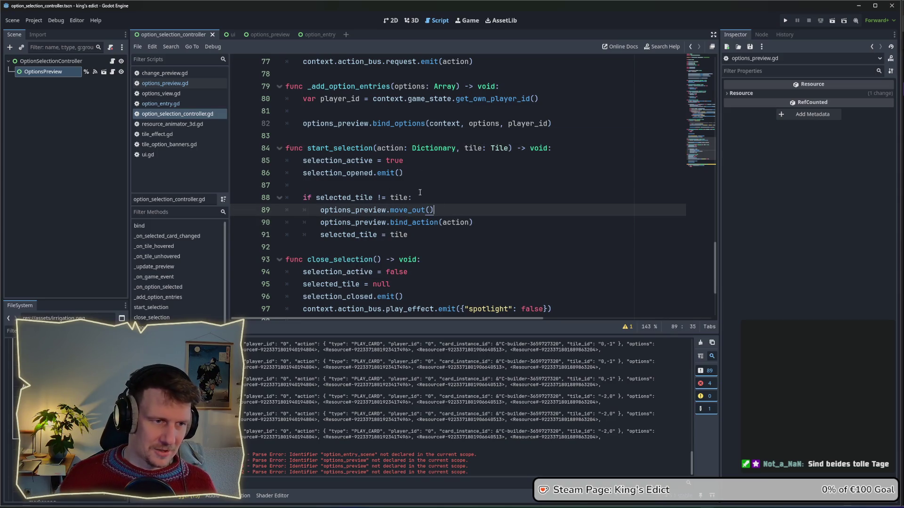
Run the game and start a new multiplayer match on the i_know_this_place map
{"action": "left_click", "coordinate": [789, 21]}
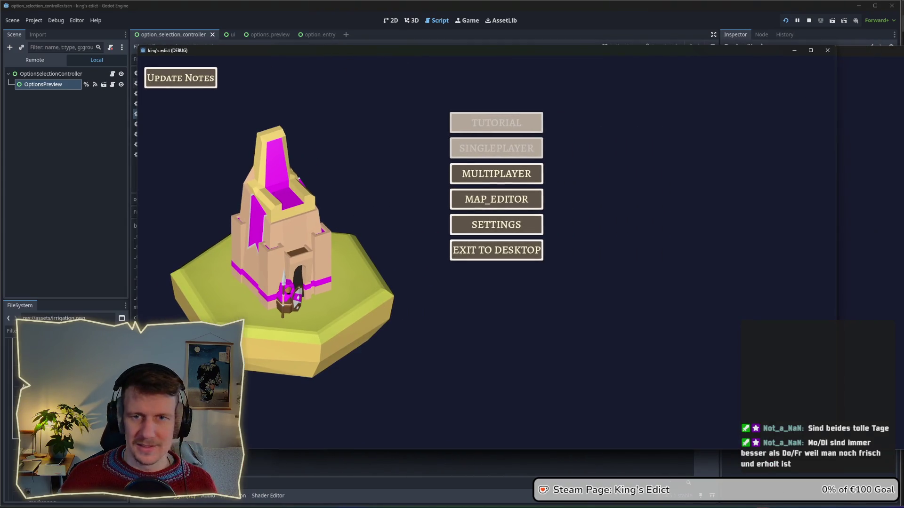
{"action": "left_click", "coordinate": [510, 167]}
{"action": "left_click", "coordinate": [569, 172]}
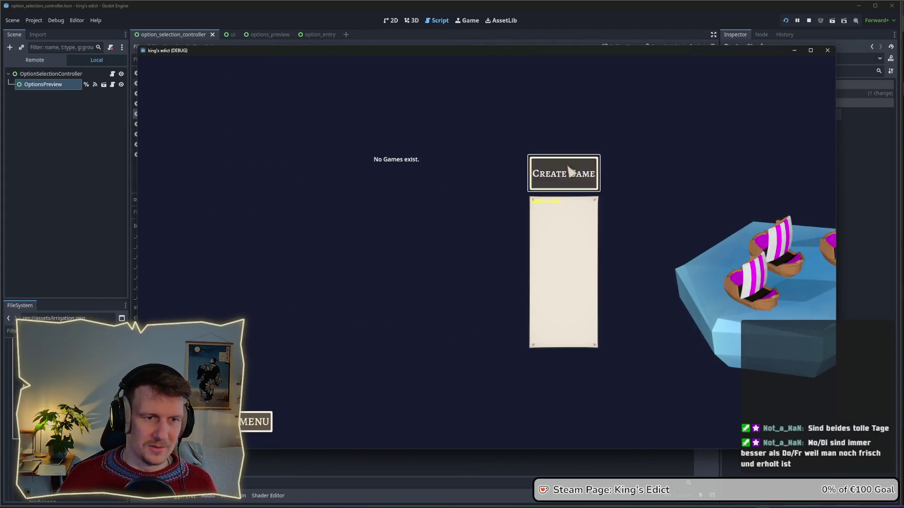
{"action": "left_click", "coordinate": [577, 145]}
{"action": "left_click", "coordinate": [340, 263]}
{"action": "left_click", "coordinate": [352, 273]}
{"action": "left_click", "coordinate": [774, 407]}
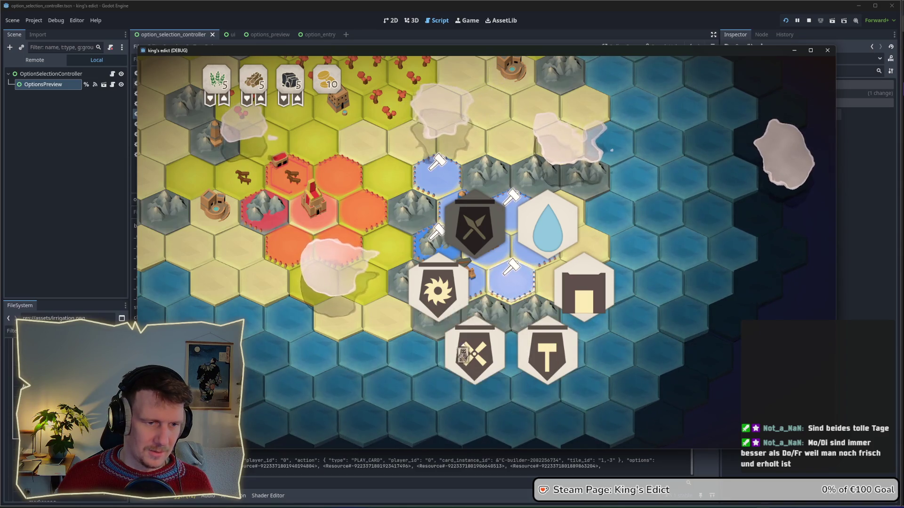
Collapse the enlarged option entries in-game, then return to the bind_action call on line 90
{"action": "left_click", "coordinate": [474, 225]}
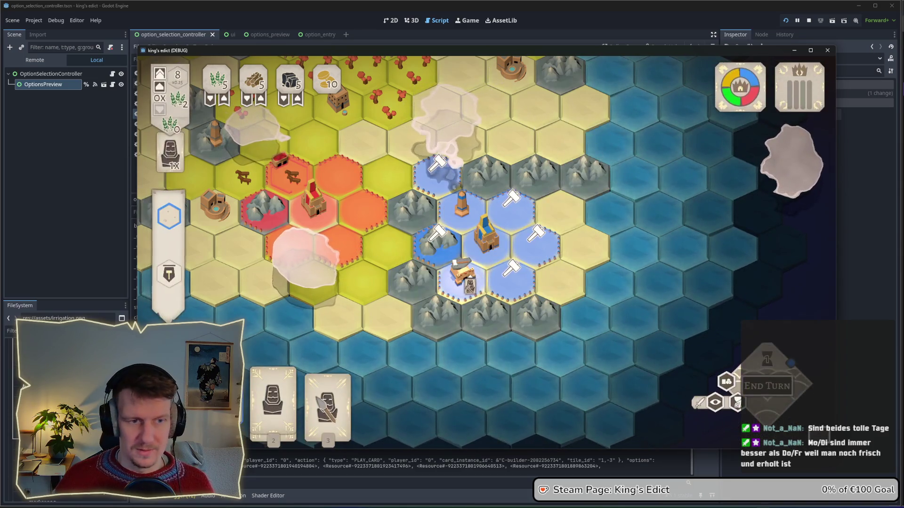
{"action": "mouse_move", "coordinate": [448, 303]}
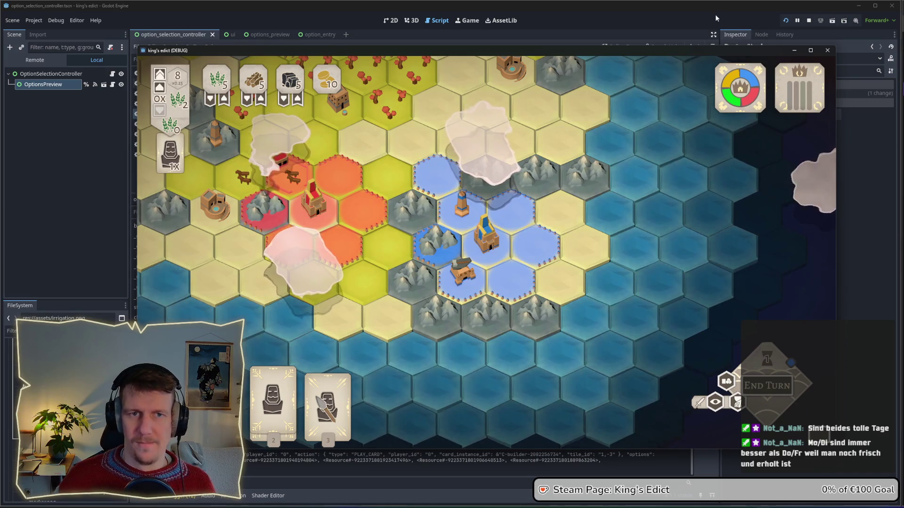
{"action": "key", "text": "alt+Tab"}
{"action": "double_click", "coordinate": [409, 224]}
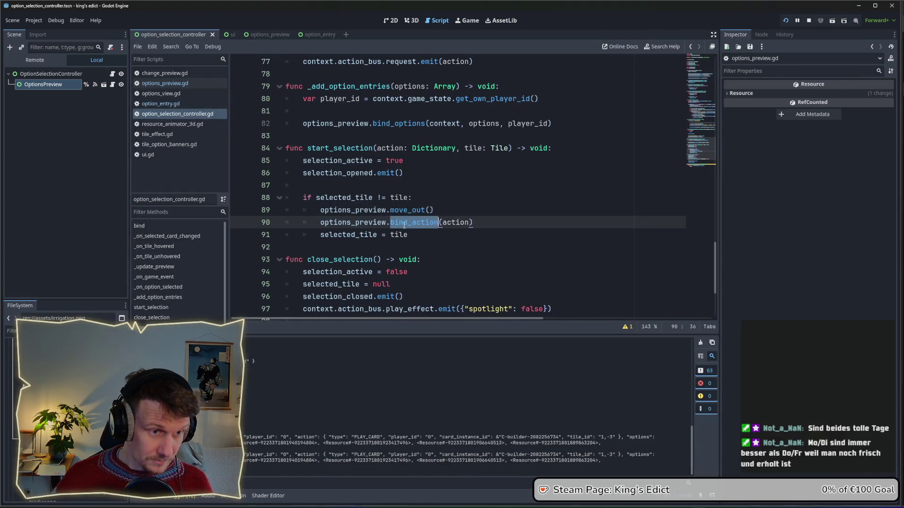
{"action": "double_click", "coordinate": [340, 149]}
{"action": "left_click", "coordinate": [173, 104]}
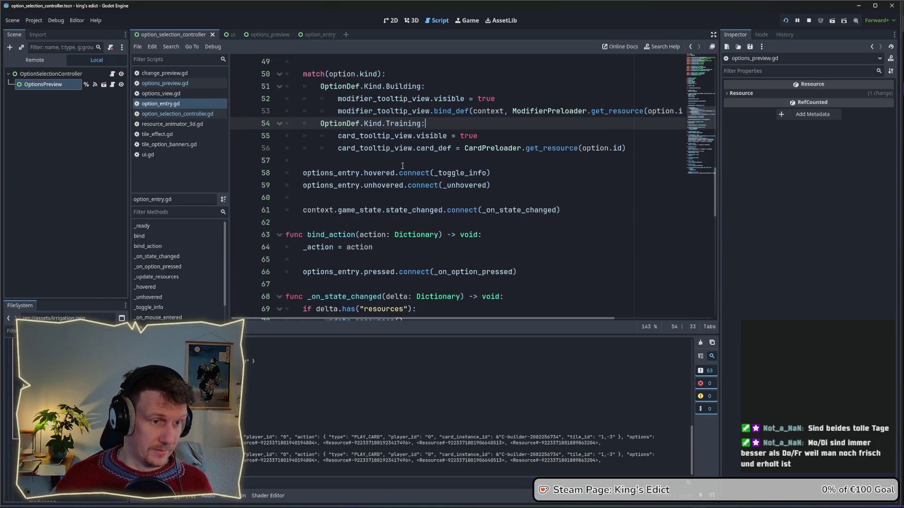
{"action": "scroll", "coordinate": [375, 161], "scroll_direction": "down", "scroll_amount": 2}
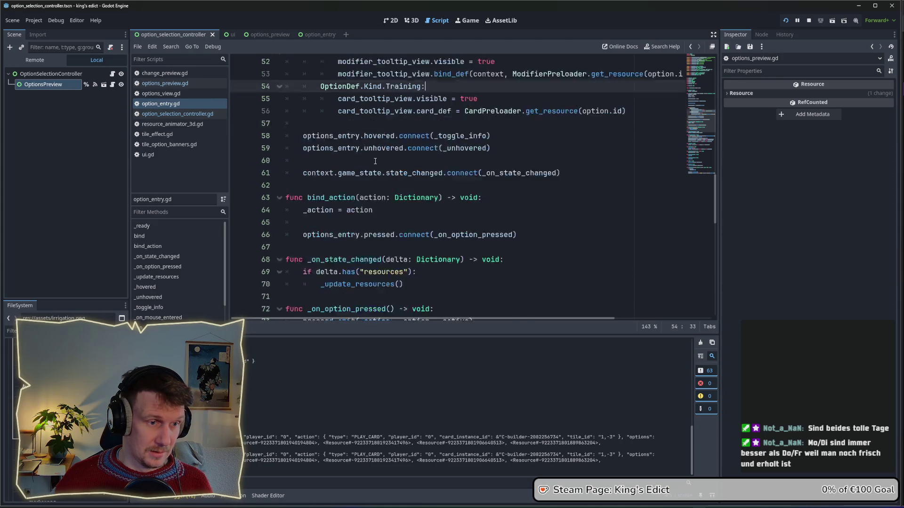
{"action": "left_click_drag", "start_coordinate": [516, 202], "coordinate": [433, 201]}
{"action": "scroll", "coordinate": [434, 204], "scroll_direction": "down", "scroll_amount": 1}
{"action": "left_click", "coordinate": [477, 236]}
{"action": "left_click_drag", "start_coordinate": [474, 247], "coordinate": [303, 248]}
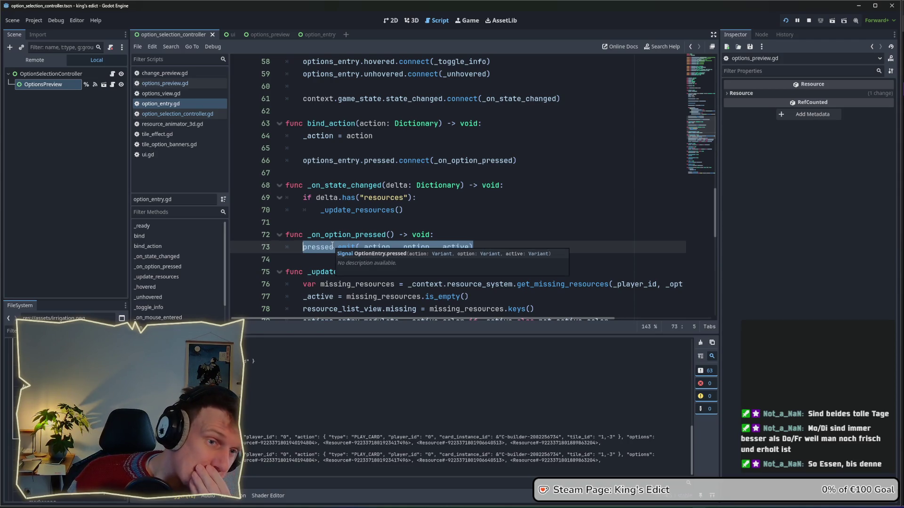
{"action": "left_click", "coordinate": [387, 224]}
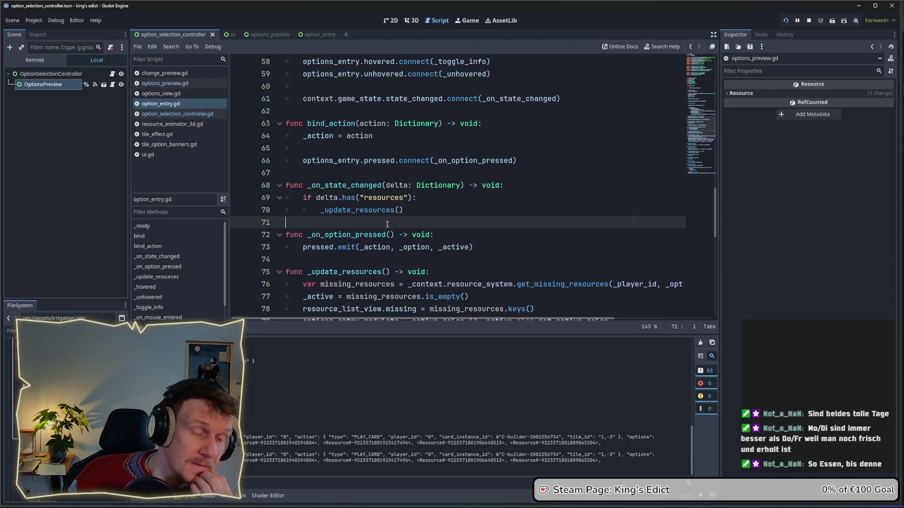
{"action": "scroll", "coordinate": [383, 224], "scroll_direction": "up", "scroll_amount": 15}
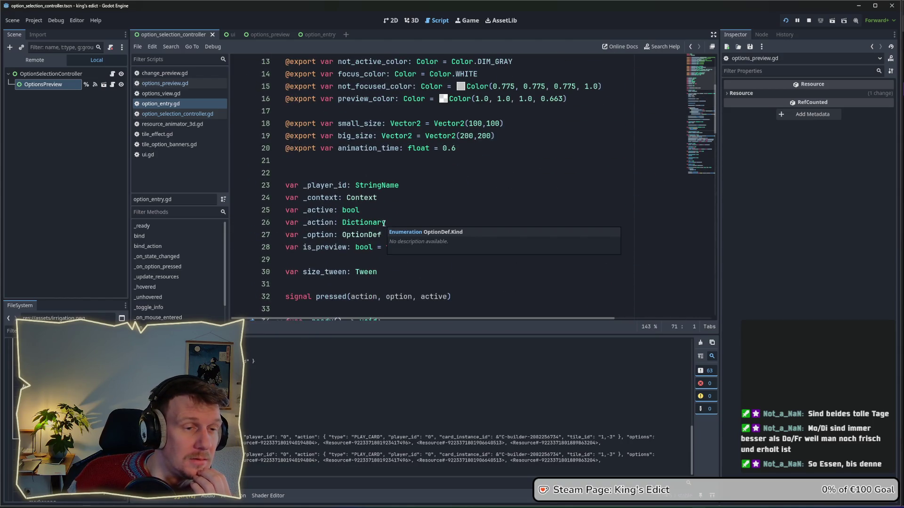
{"action": "scroll", "coordinate": [384, 223], "scroll_direction": "down", "scroll_amount": 4}
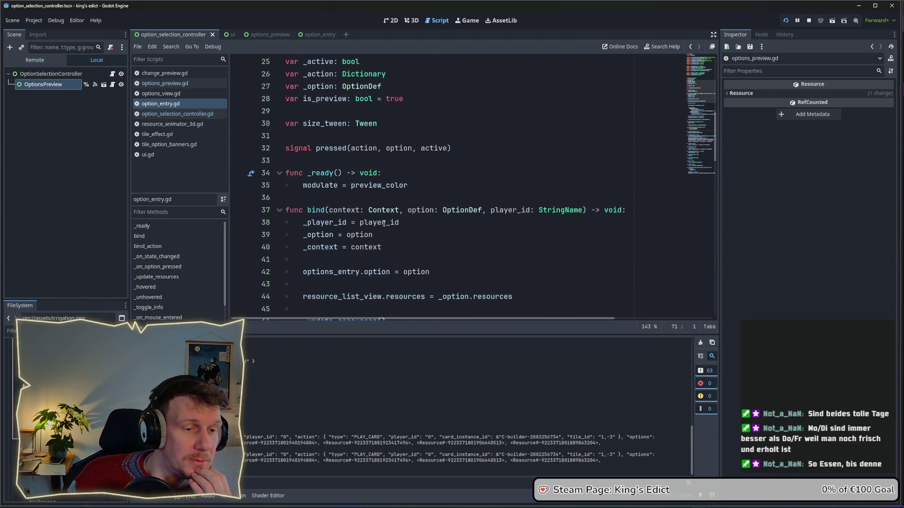
{"action": "scroll", "coordinate": [384, 170], "scroll_direction": "up", "scroll_amount": 8}
{"action": "scroll", "coordinate": [391, 179], "scroll_direction": "down", "scroll_amount": 10}
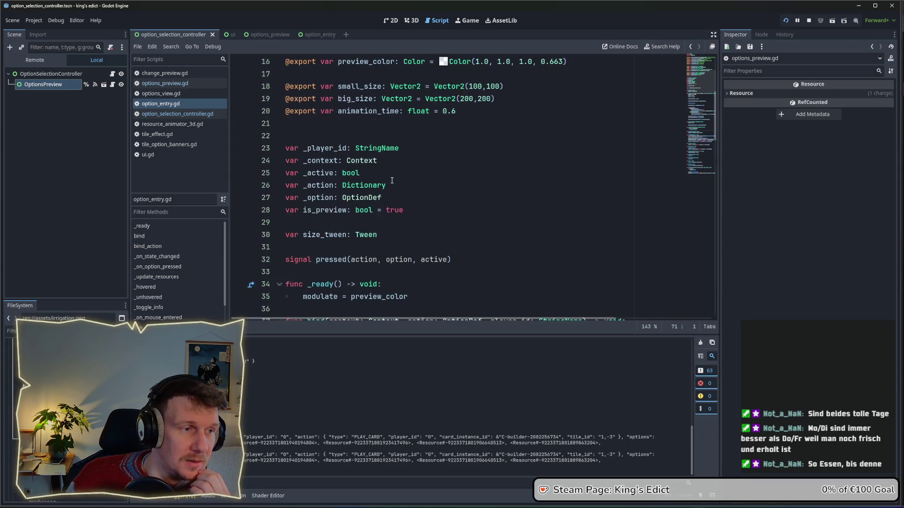
{"action": "scroll", "coordinate": [392, 180], "scroll_direction": "down", "scroll_amount": 5}
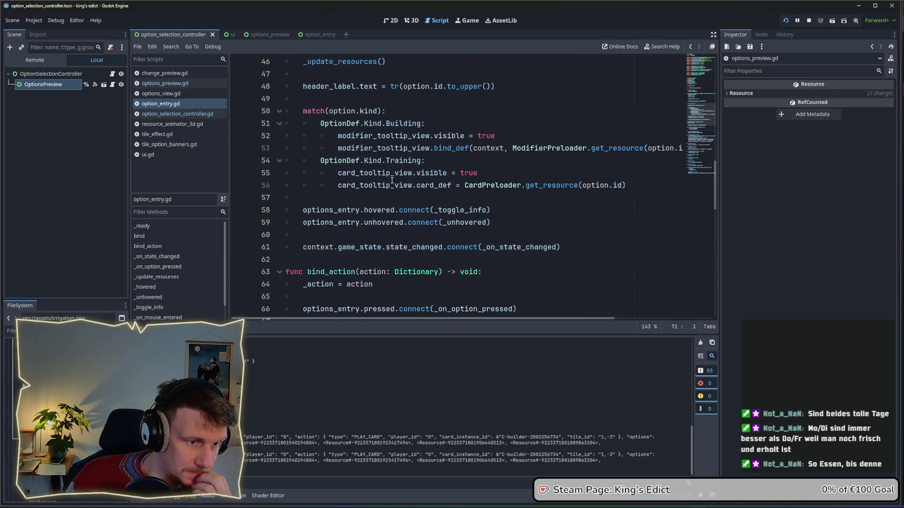
{"action": "scroll", "coordinate": [392, 180], "scroll_direction": "down", "scroll_amount": 2}
{"action": "left_click_drag", "start_coordinate": [518, 234], "coordinate": [303, 239]}
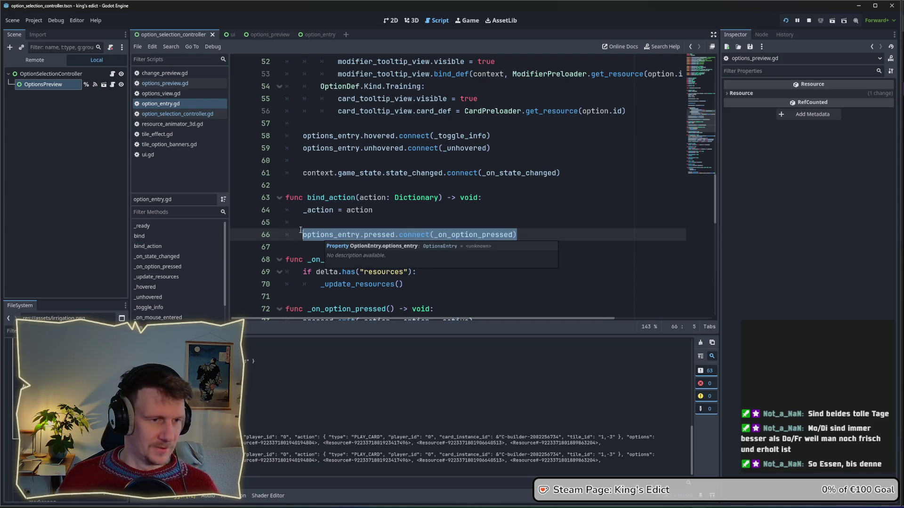
{"action": "left_click", "coordinate": [357, 227]}
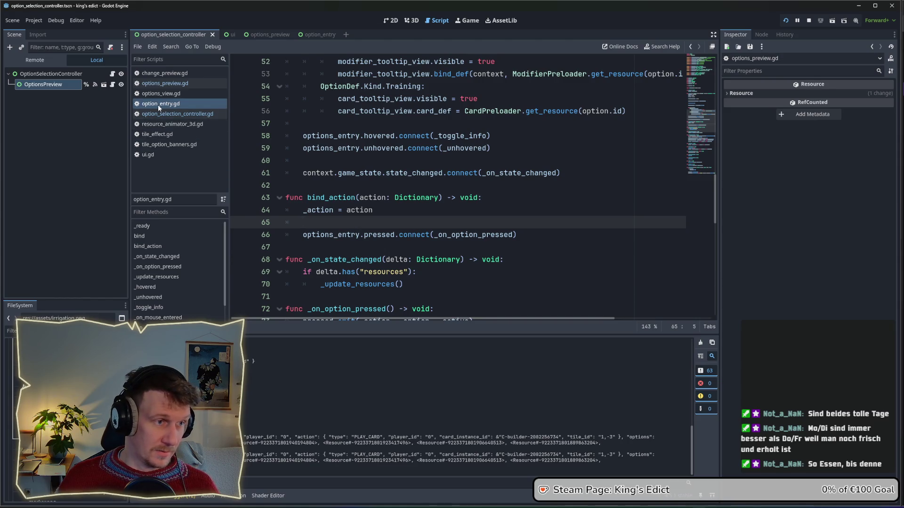
{"action": "left_click", "coordinate": [164, 85]}
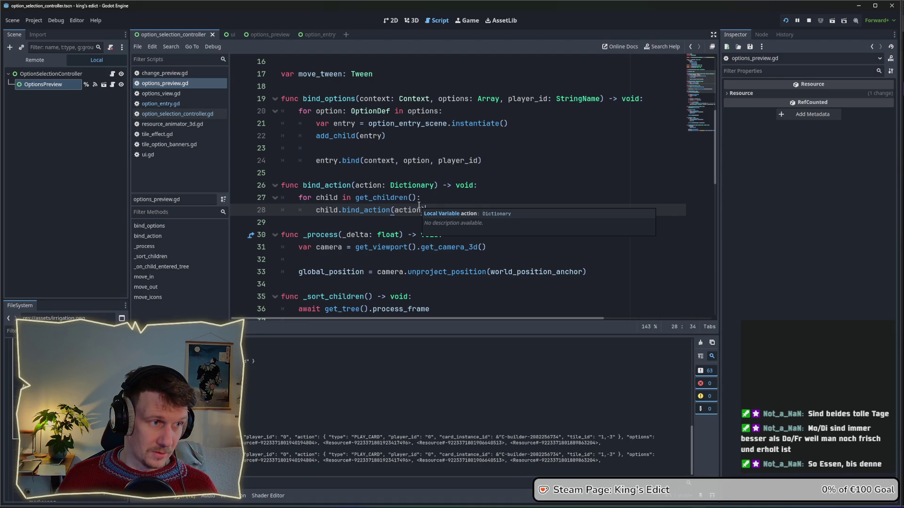
{"action": "scroll", "coordinate": [419, 205], "scroll_direction": "down", "scroll_amount": 1}
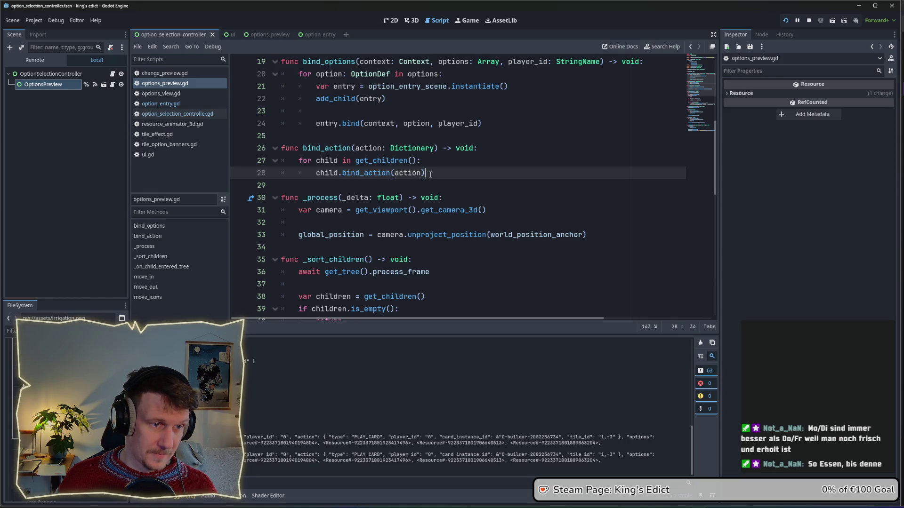
{"action": "left_click", "coordinate": [112, 74]}
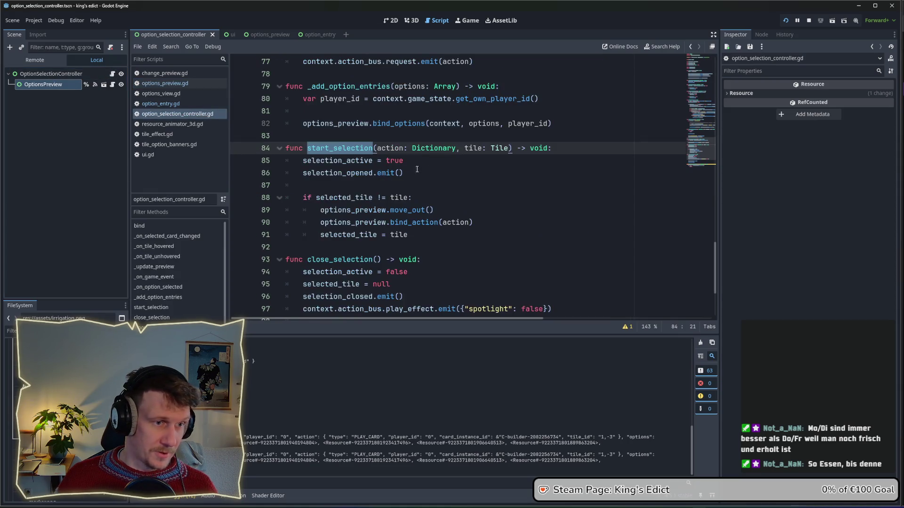
{"action": "scroll", "coordinate": [406, 175], "scroll_direction": "up", "scroll_amount": 8}
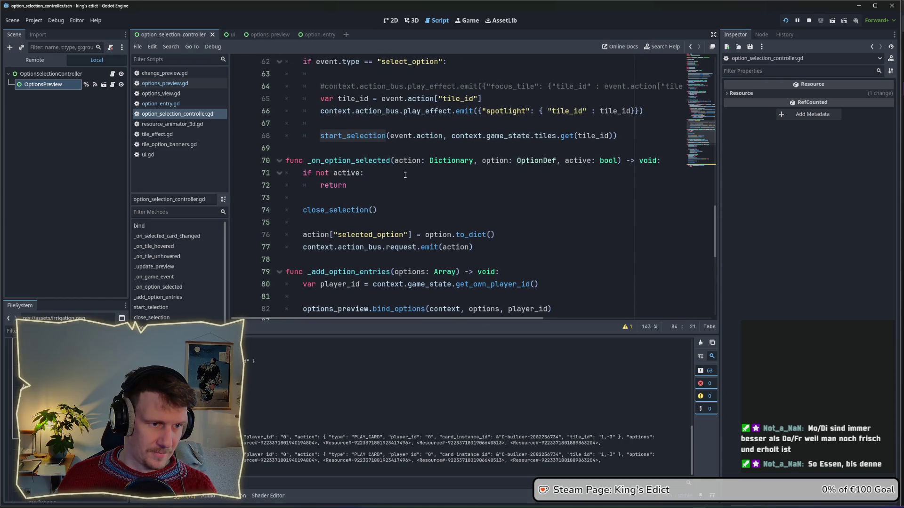
{"action": "double_click", "coordinate": [331, 160]}
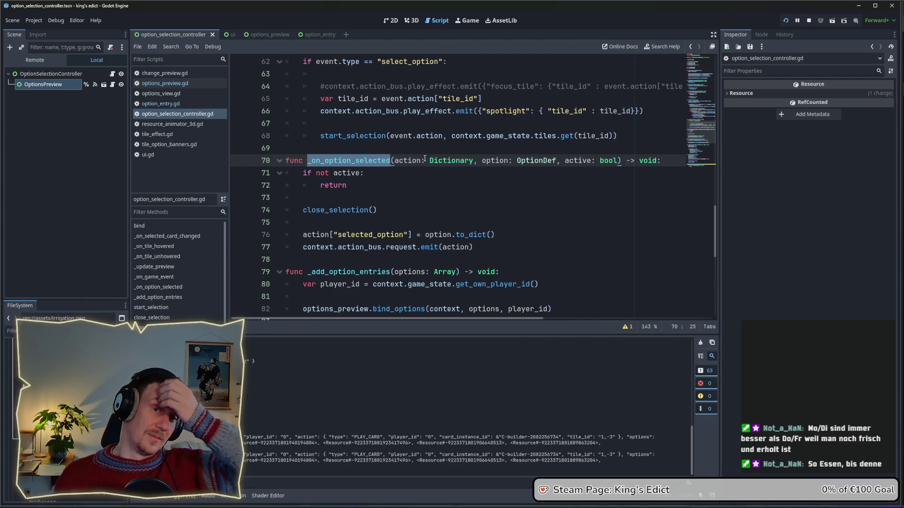
{"action": "scroll", "coordinate": [447, 174], "scroll_direction": "down", "scroll_amount": 2}
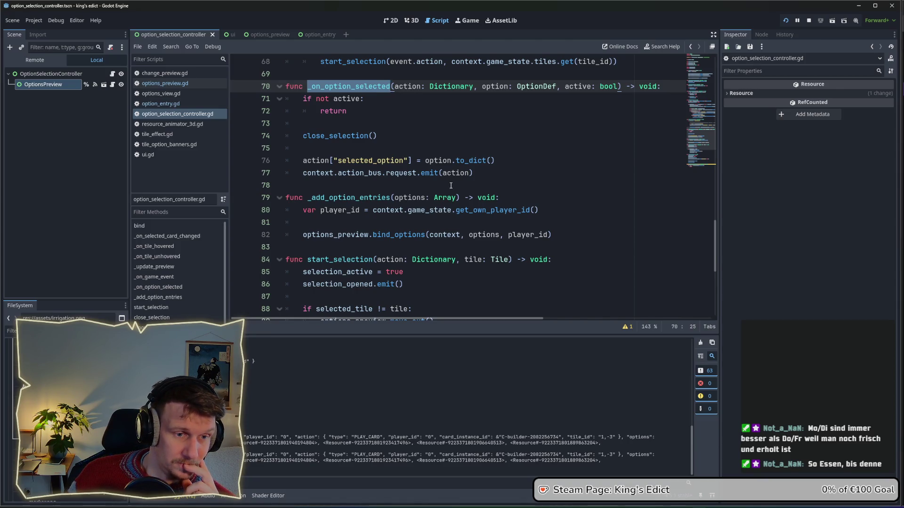
{"action": "left_click", "coordinate": [567, 234]}
{"action": "key", "text": "Return"}
{"action": "key", "text": "Return"}
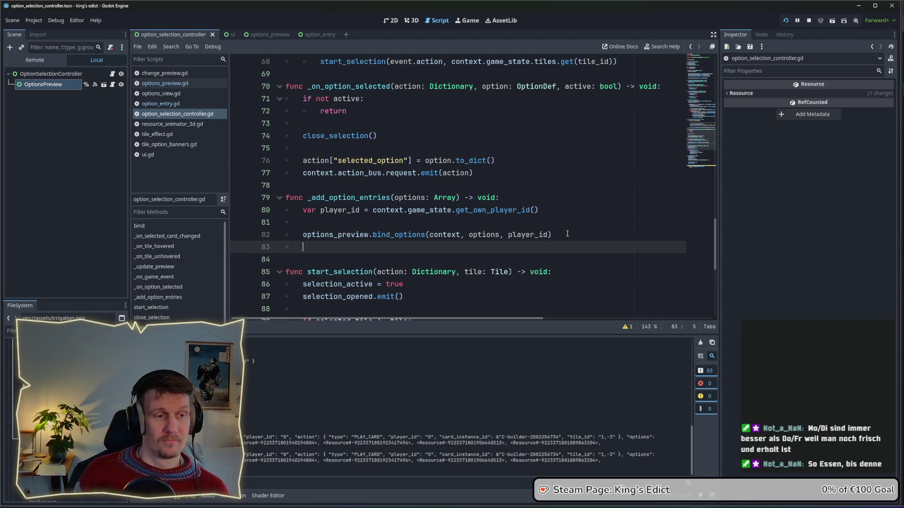
{"action": "scroll", "coordinate": [415, 219], "scroll_direction": "down", "scroll_amount": 2}
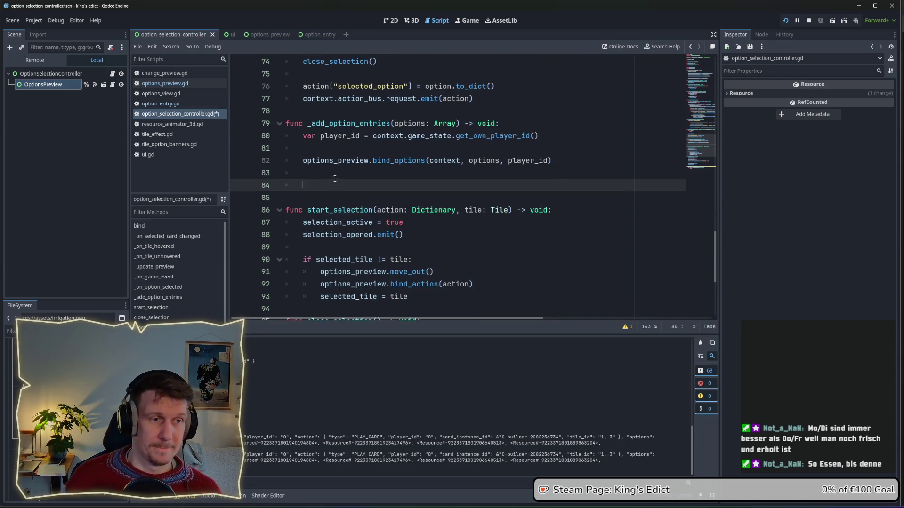
{"action": "key", "text": "BackSpace"}
{"action": "key", "text": "BackSpace"}
{"action": "key", "text": "BackSpace"}
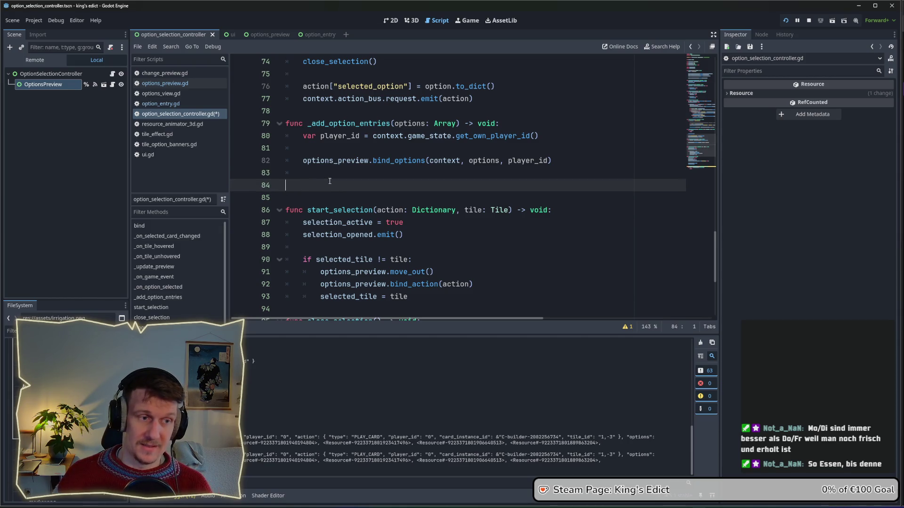
Below the selected_tile line, add a loop 'for child in options_preview.get_children()'
{"action": "left_click", "coordinate": [500, 260]}
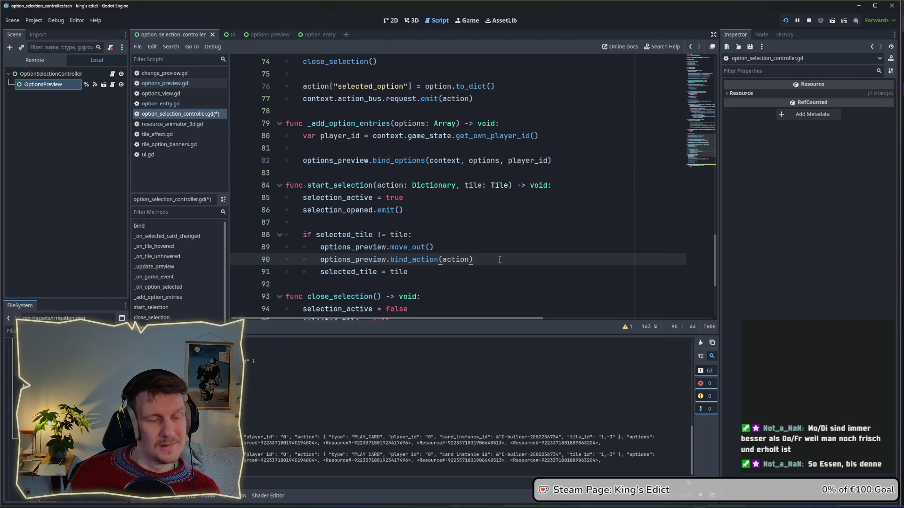
{"action": "key", "text": "Down"}
{"action": "key", "text": "Return"}
{"action": "key", "text": "Return"}
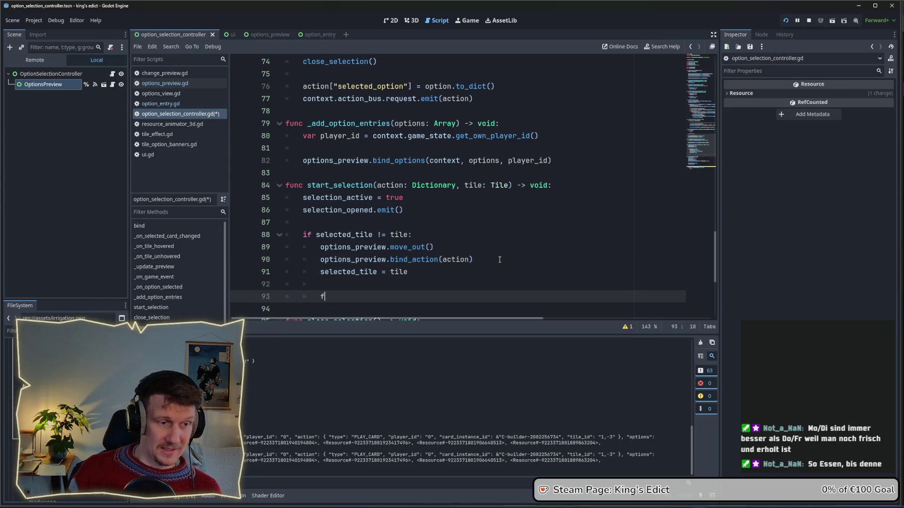
{"action": "type", "text": "for child i"}
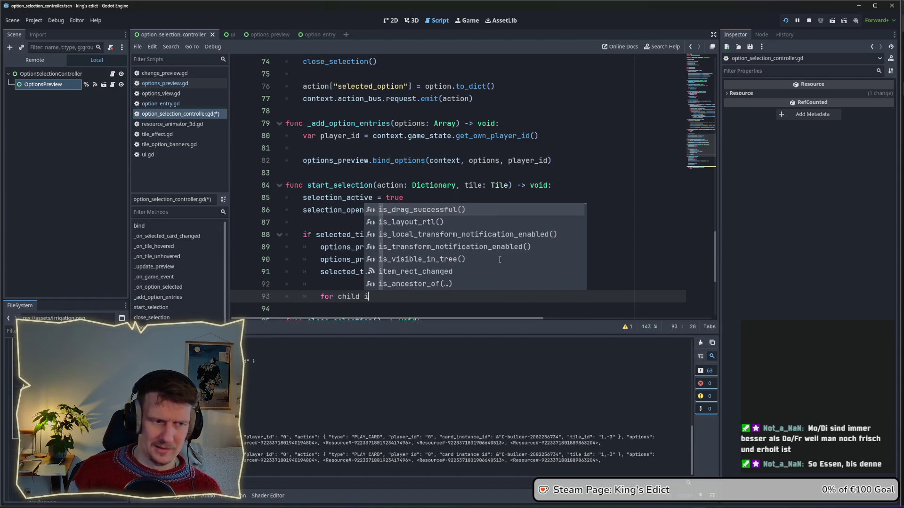
{"action": "type", "text": "n op"}
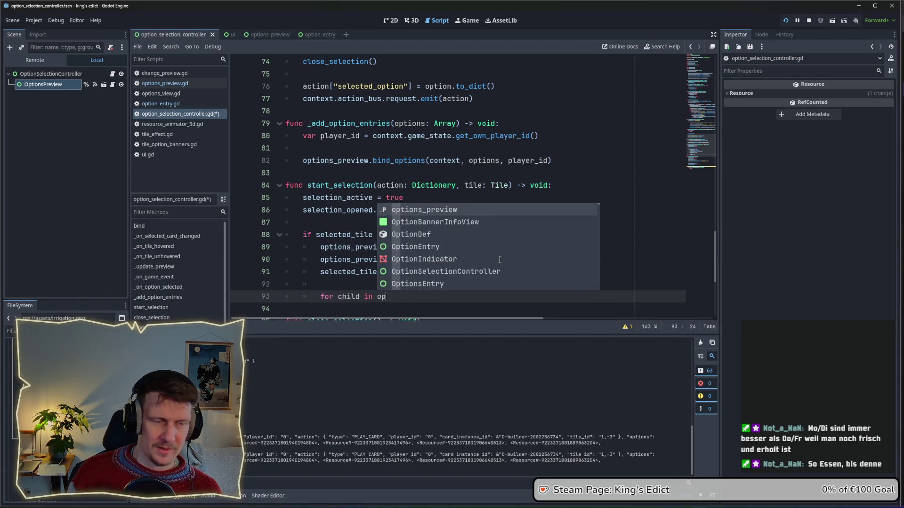
{"action": "key", "text": "Return"}
{"action": "type", "text": ".get_c"}
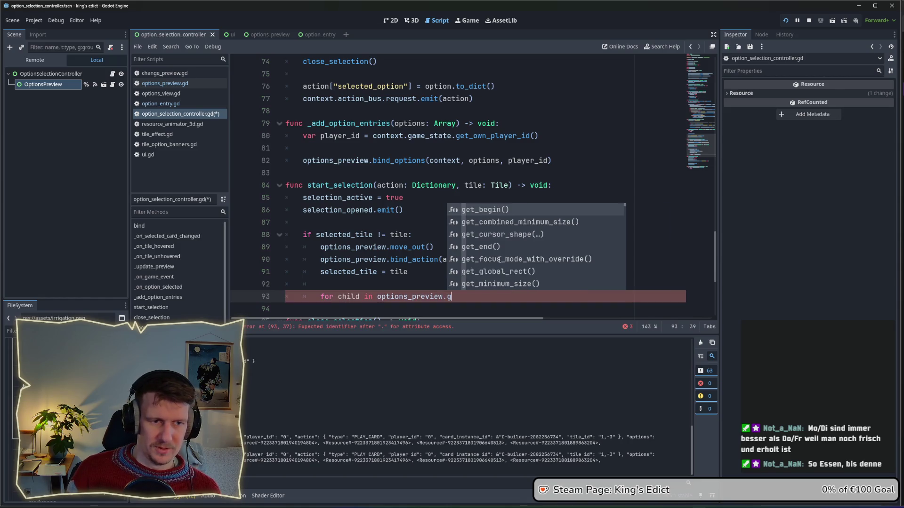
{"action": "type", "text": "hil"}
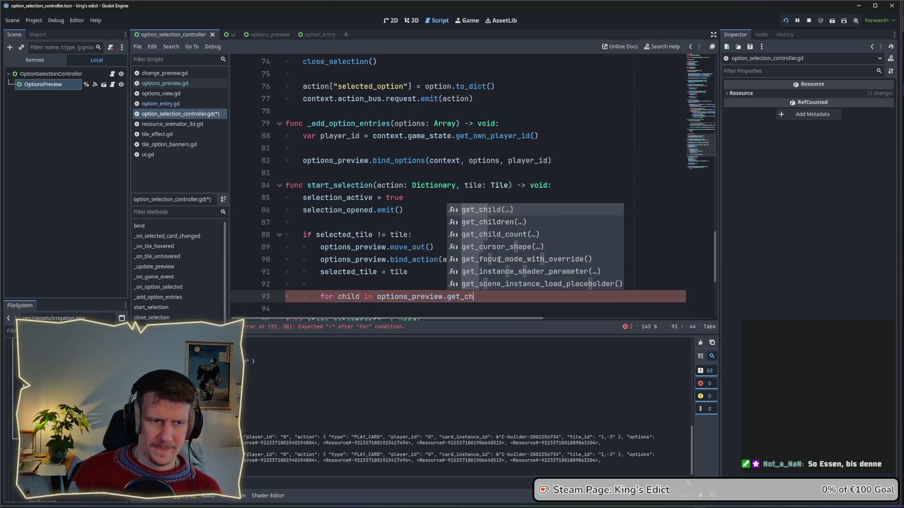
{"action": "key", "text": "Down"}
{"action": "key", "text": "Return"}
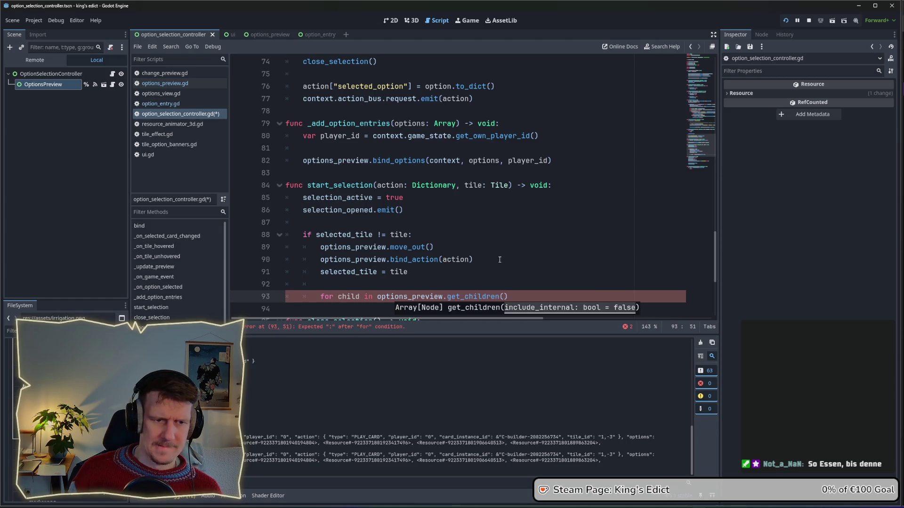
Inside the loop, connect child.pressed to _on_option_selected and save the script
{"action": "key", "text": "Return"}
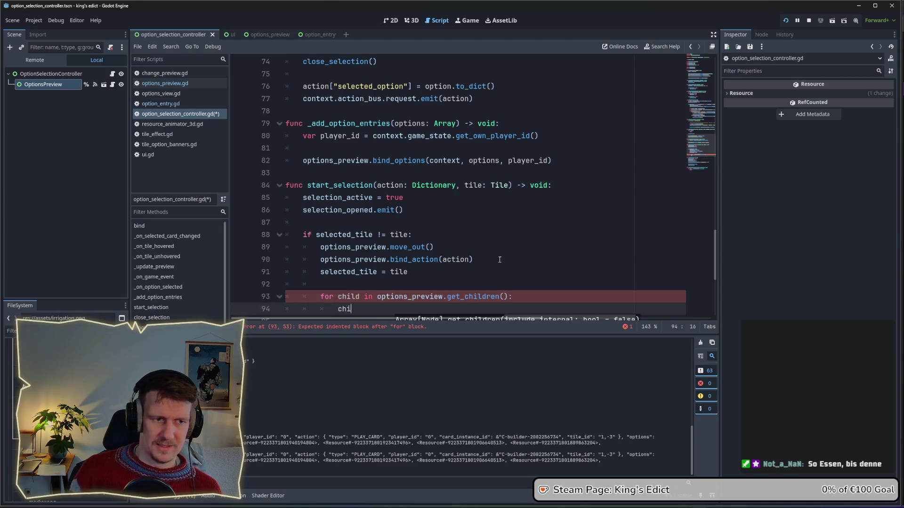
{"action": "type", "text": ".pressed"}
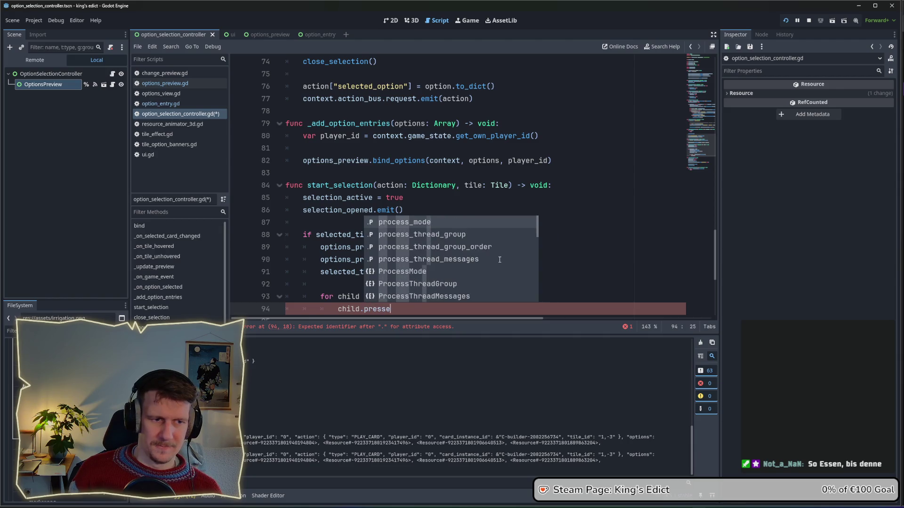
{"action": "key", "text": "Escape"}
{"action": "scroll", "coordinate": [478, 246], "scroll_direction": "down", "scroll_amount": 3}
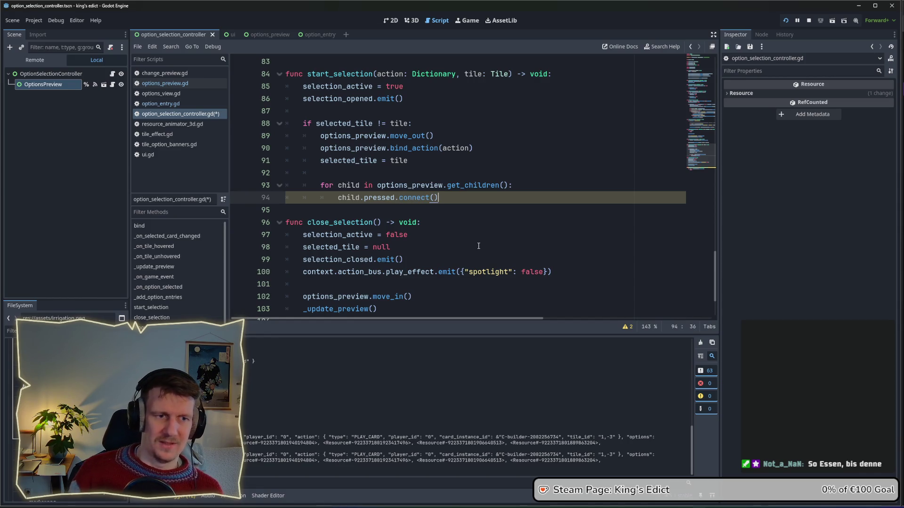
{"action": "scroll", "coordinate": [478, 246], "scroll_direction": "up", "scroll_amount": 3}
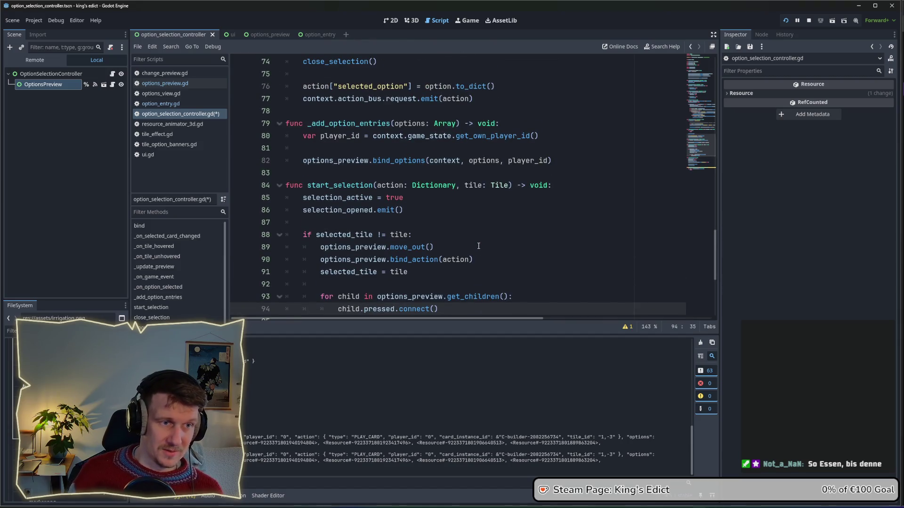
{"action": "type", "text": "on"}
{"action": "key", "text": "Down"}
{"action": "key", "text": "Return"}
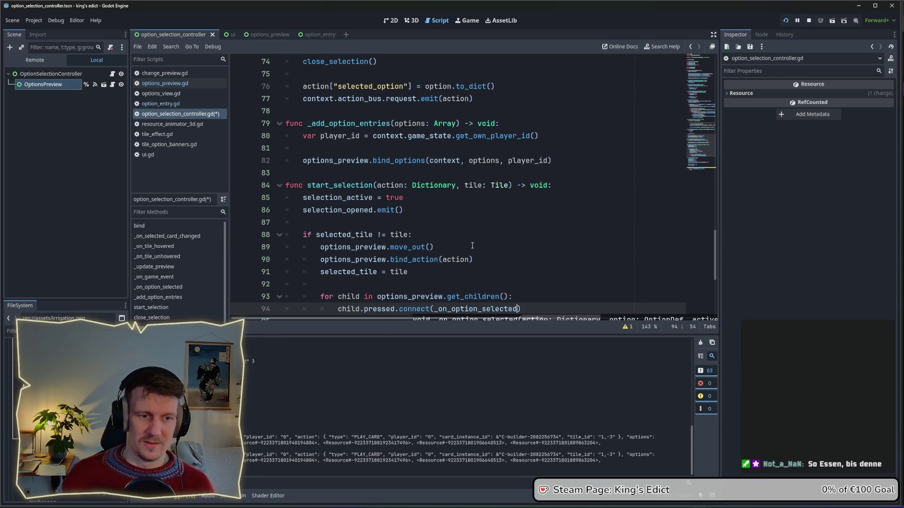
{"action": "key", "text": "ctrl+s"}
{"action": "scroll", "coordinate": [357, 219], "scroll_direction": "down", "scroll_amount": 2}
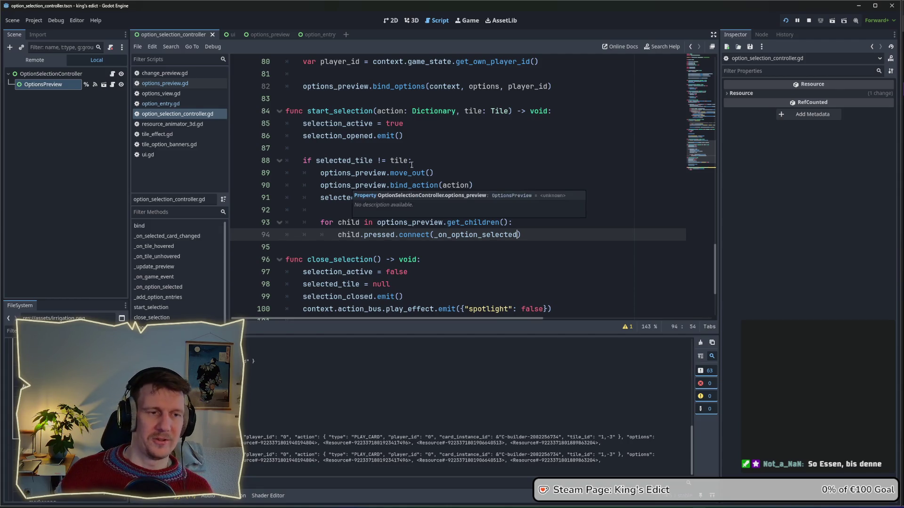
{"action": "left_click", "coordinate": [472, 185]}
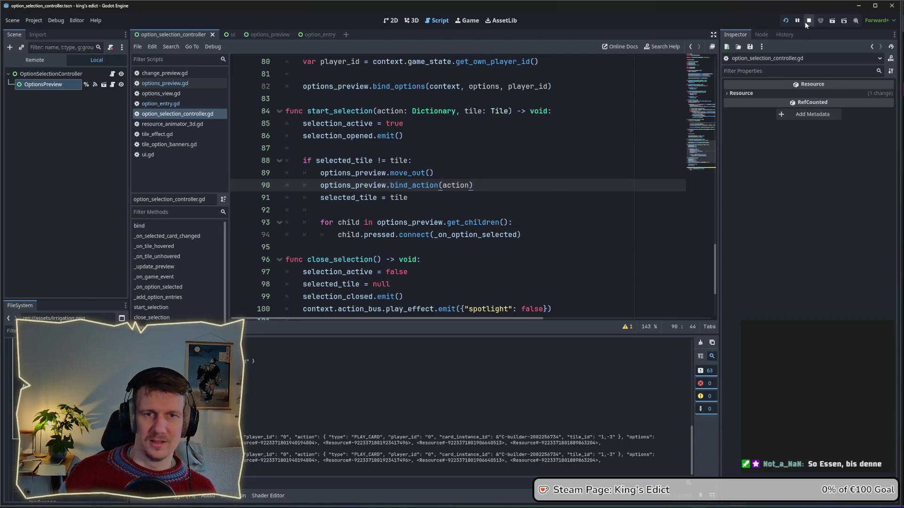
{"action": "left_click", "coordinate": [785, 21]}
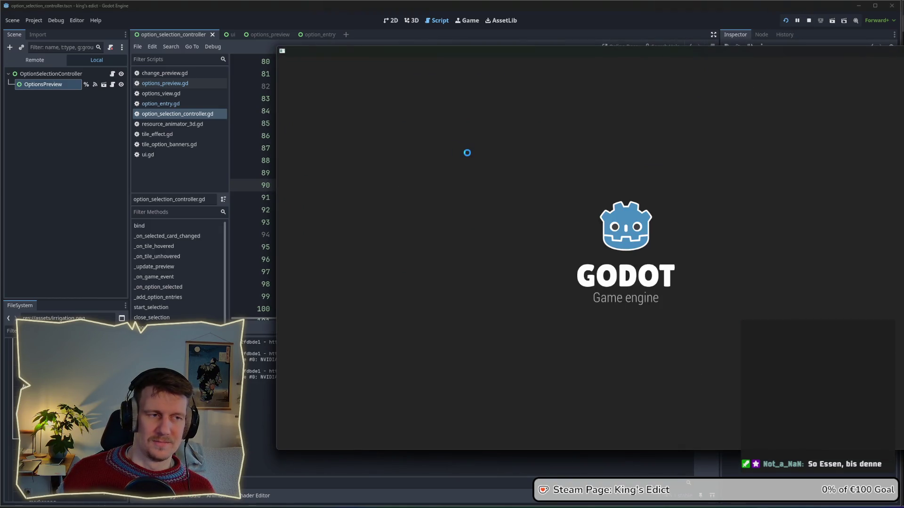
{"action": "left_click_drag", "start_coordinate": [660, 55], "coordinate": [534, 63]}
{"action": "left_click", "coordinate": [485, 189]}
{"action": "left_click", "coordinate": [611, 188]}
{"action": "left_click", "coordinate": [591, 114]}
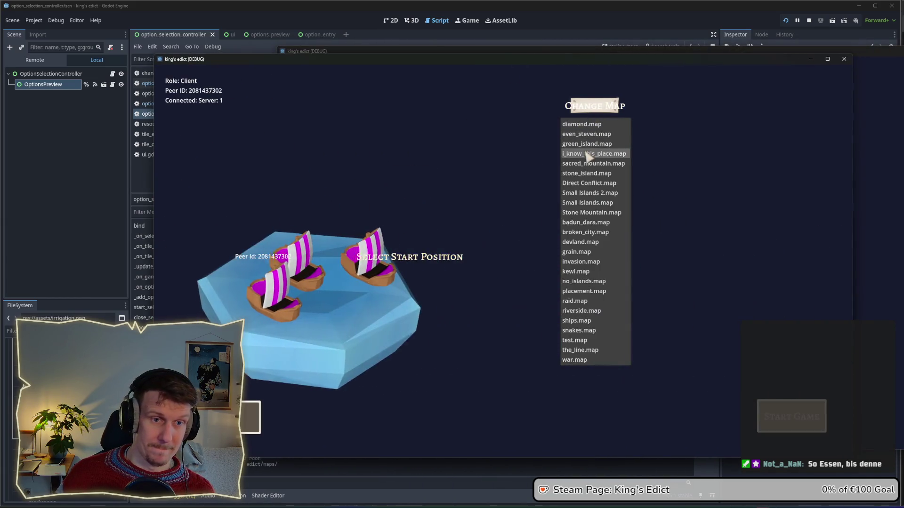
{"action": "left_click", "coordinate": [586, 151]}
{"action": "left_click", "coordinate": [354, 294]}
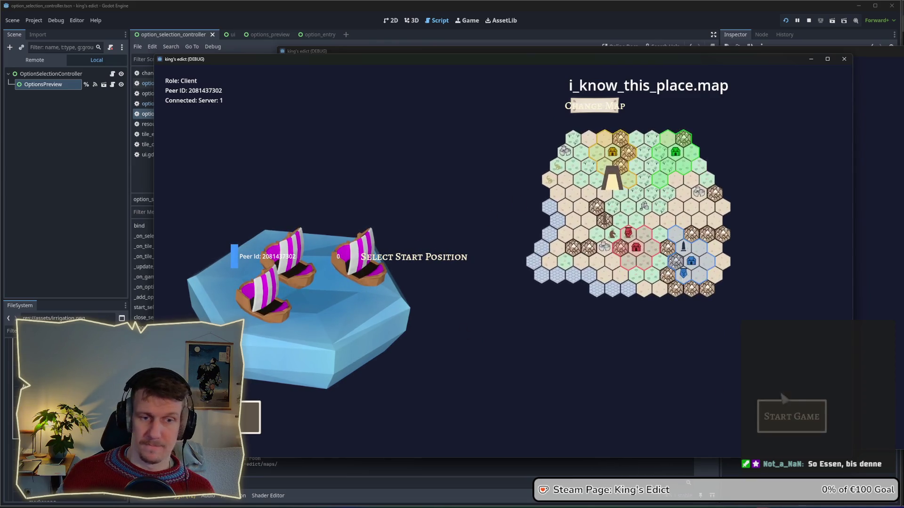
{"action": "left_click", "coordinate": [783, 404]}
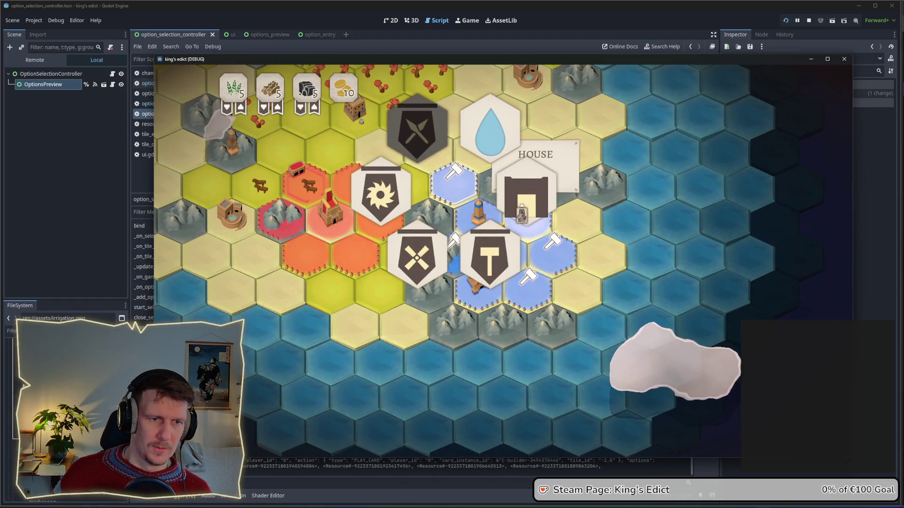
{"action": "left_click", "coordinate": [528, 207]}
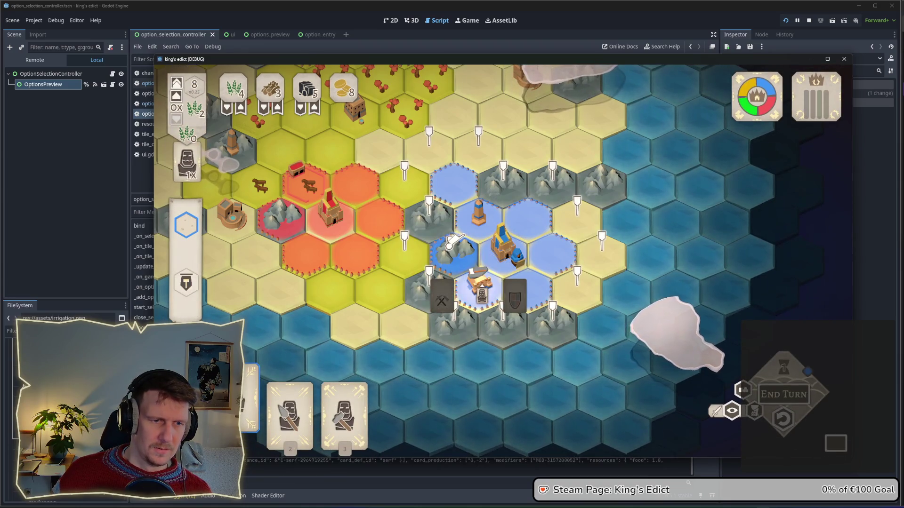
{"action": "right_click", "coordinate": [453, 241]}
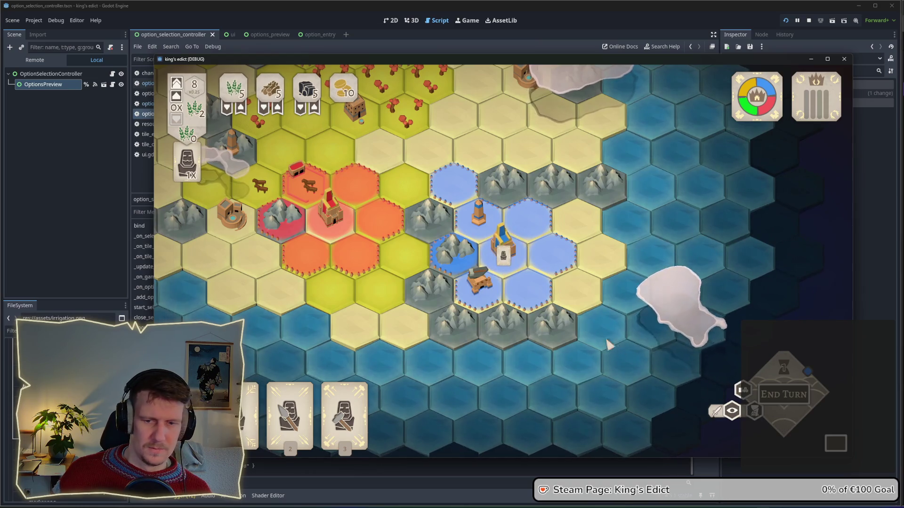
{"action": "key", "text": "1"}
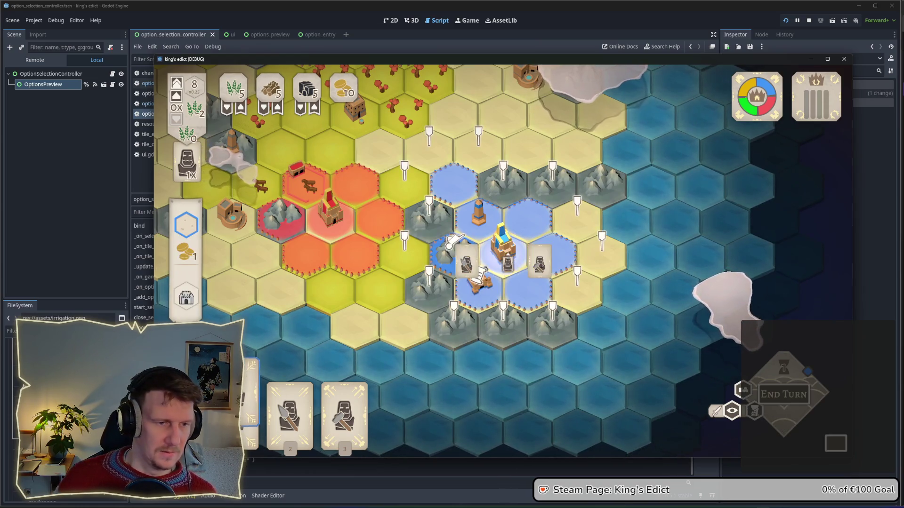
{"action": "key", "text": "2"}
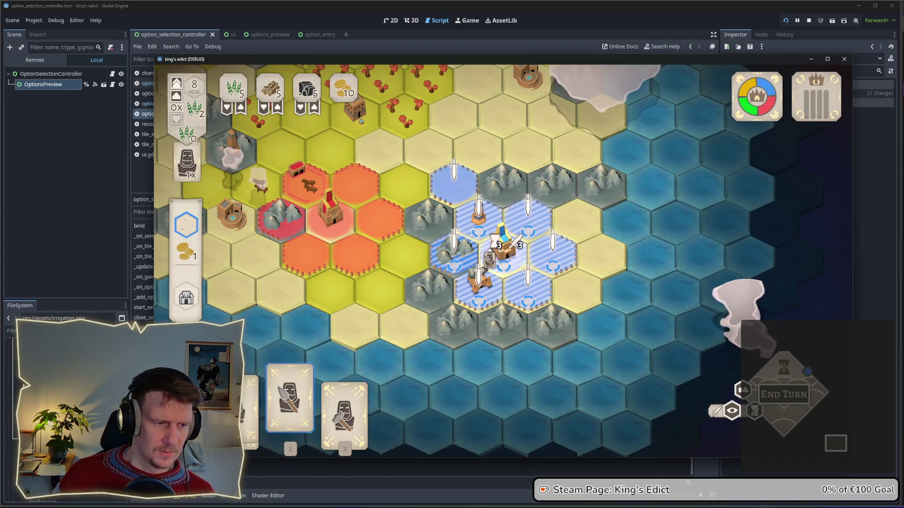
{"action": "key", "text": "3"}
{"action": "left_click", "coordinate": [473, 261]}
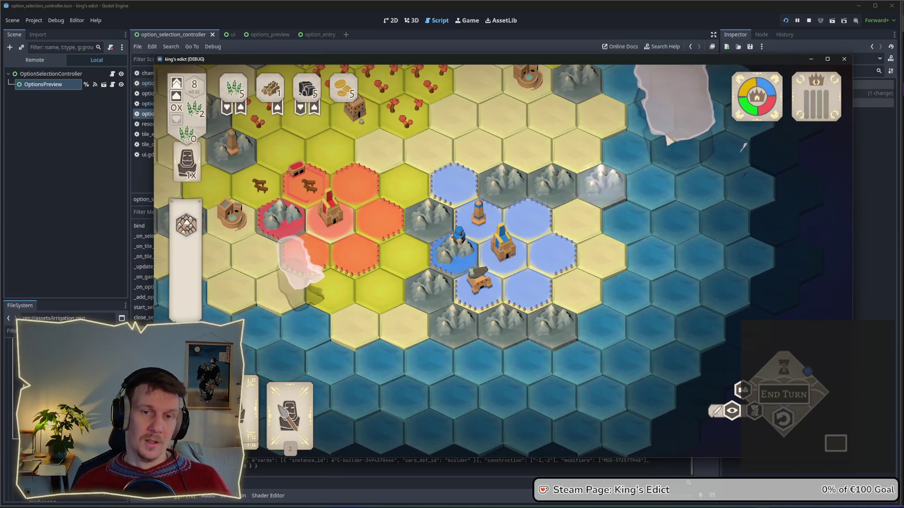
{"action": "left_click", "coordinate": [808, 21]}
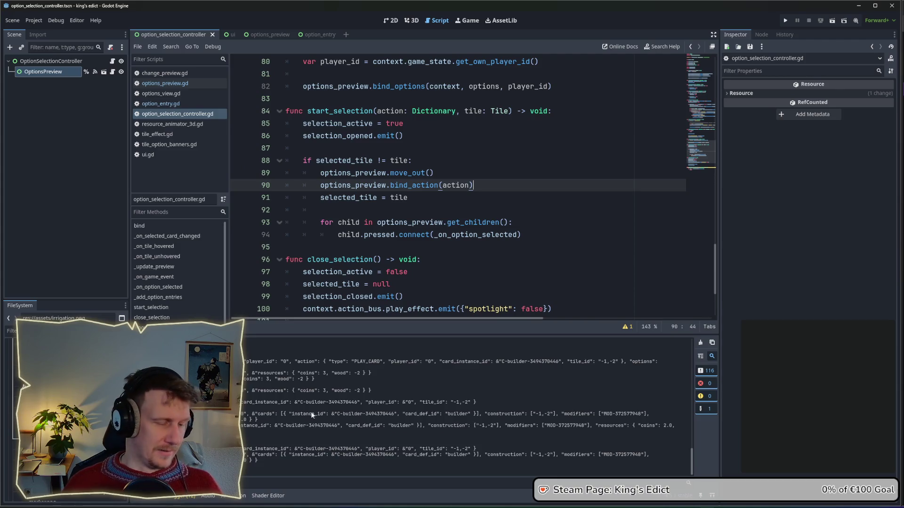
Tick off 'select on click' in the Option Selection checklist
{"action": "mouse_move", "coordinate": [626, 504]}
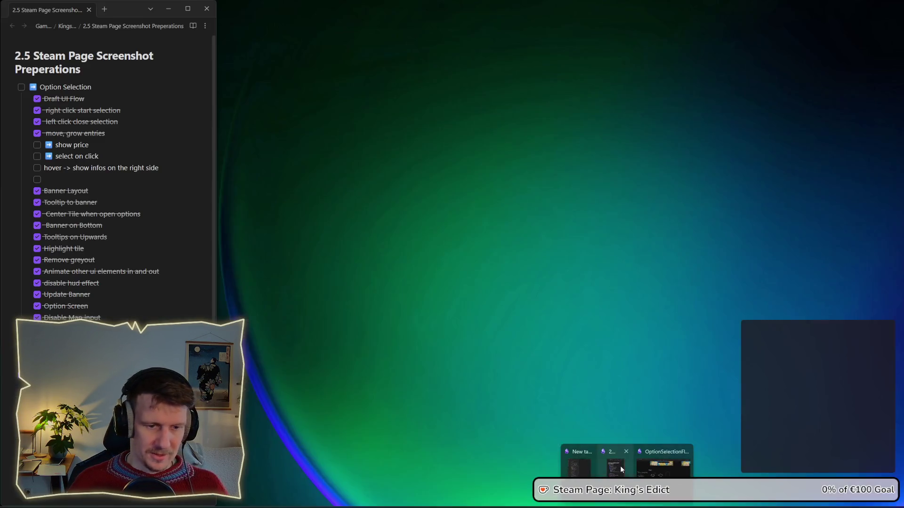
{"action": "left_click", "coordinate": [619, 465]}
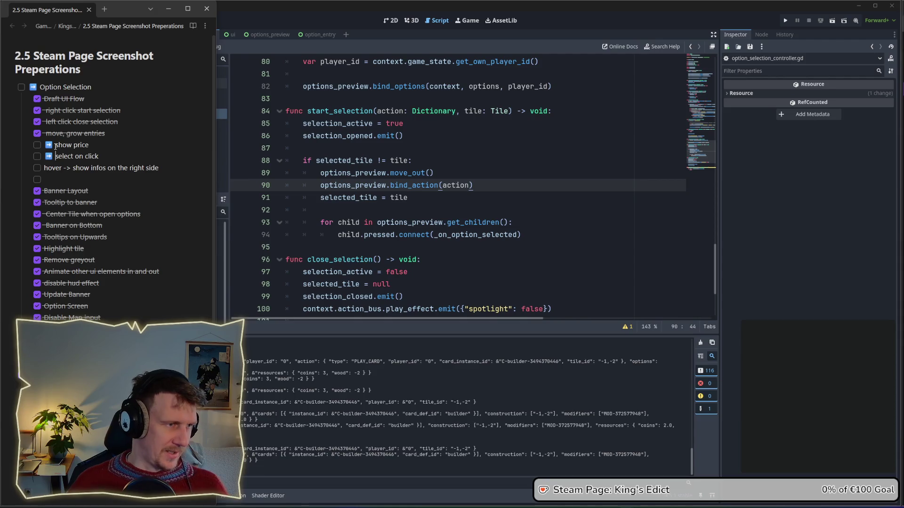
{"action": "key", "text": "BackSpace"}
{"action": "left_click", "coordinate": [37, 156]}
{"action": "left_click", "coordinate": [90, 176]}
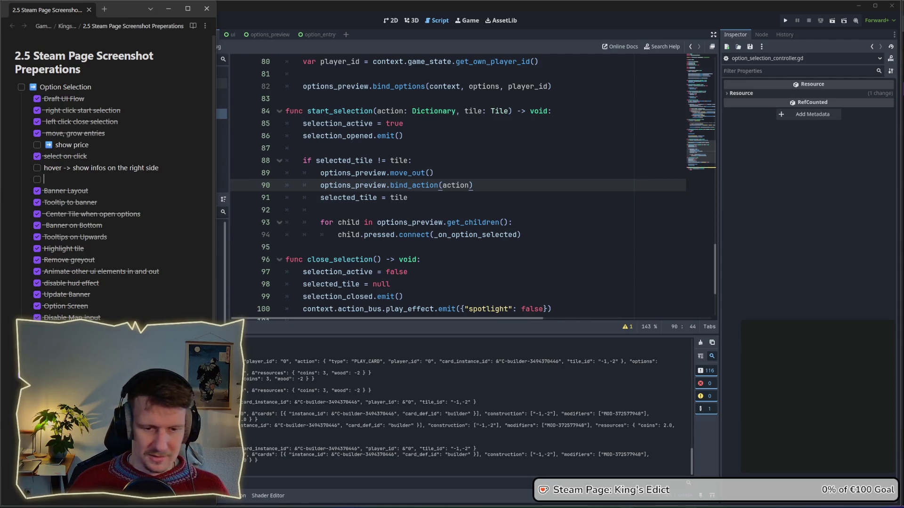
Open and close a file browser, and push the command prompt window mostly off-screen
{"action": "key", "text": "super+e"}
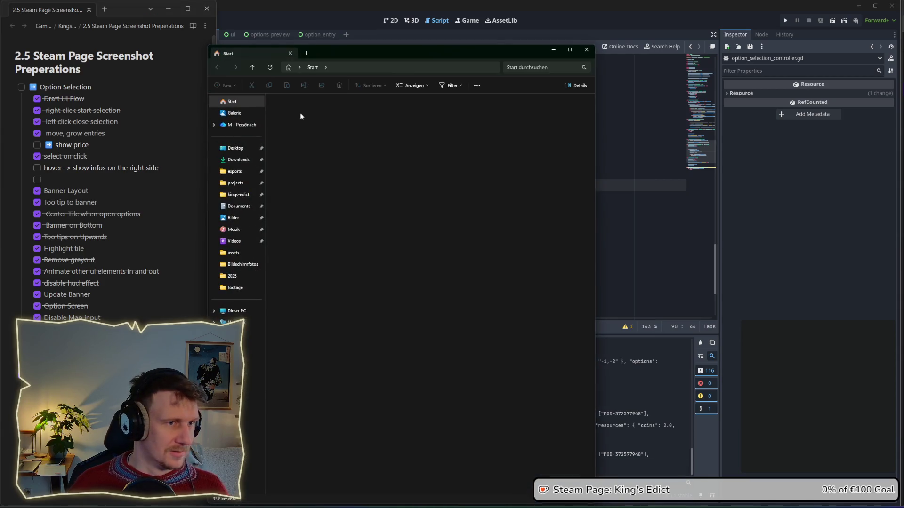
{"action": "key", "text": "alt+F4"}
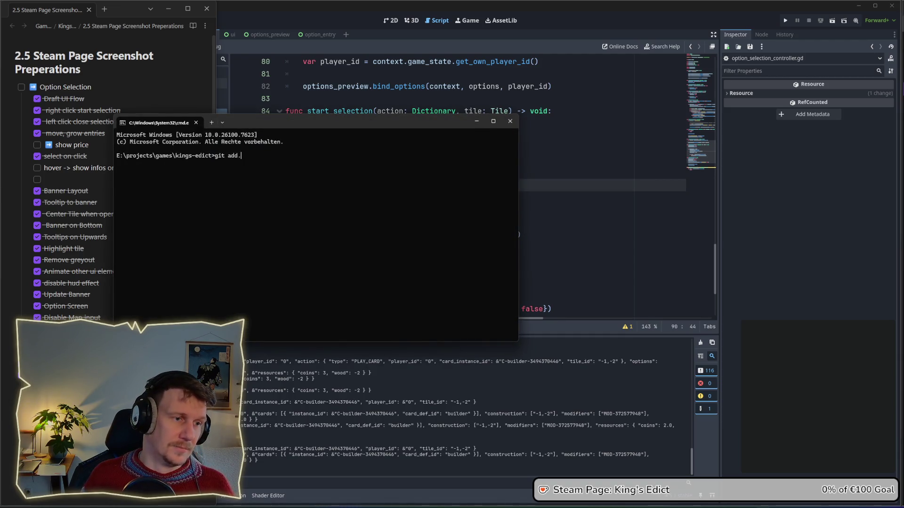
{"action": "left_click_drag", "start_coordinate": [289, 120], "coordinate": [0, 115]}
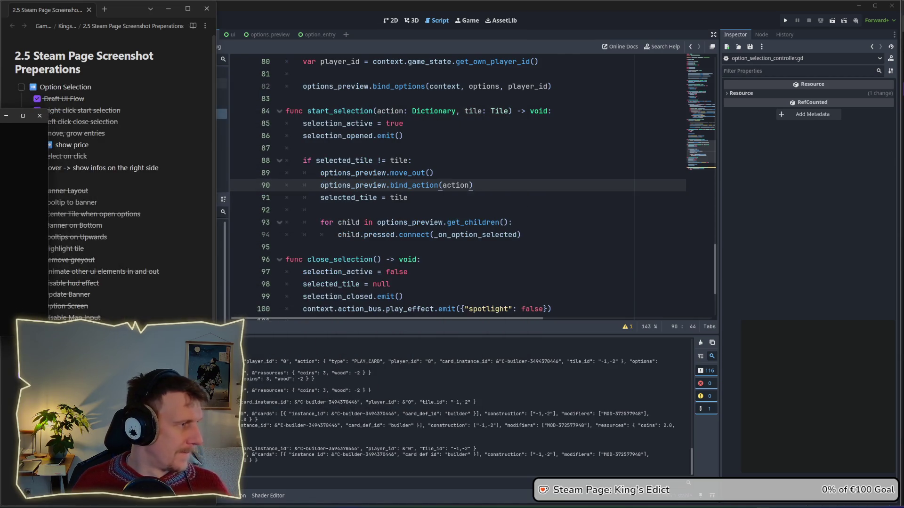
{"action": "left_click_drag", "start_coordinate": [0, 115], "coordinate": [0, 102]}
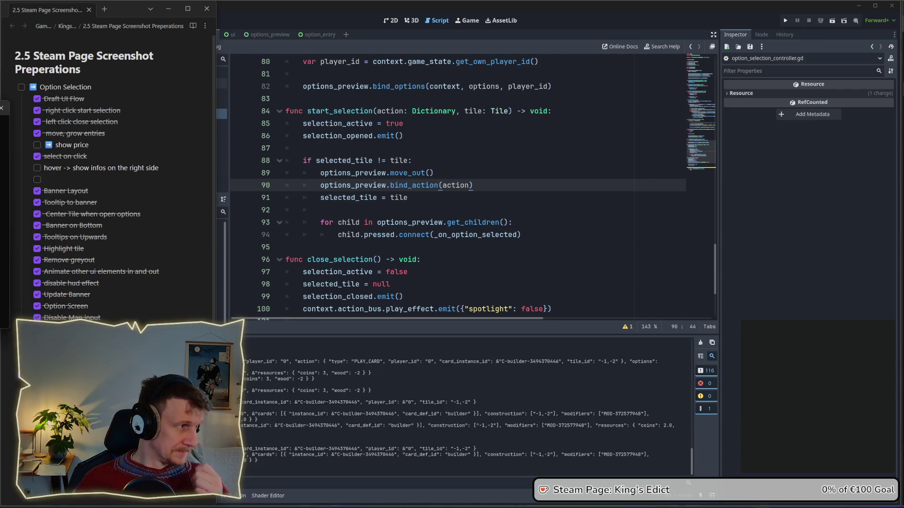
{"action": "left_click_drag", "start_coordinate": [10, 159], "coordinate": [0, 159]}
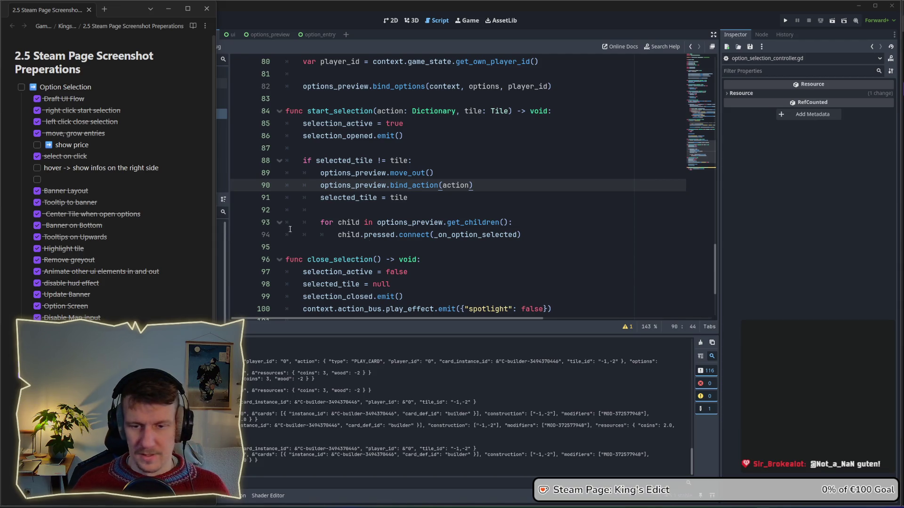
{"action": "mouse_move", "coordinate": [452, 234]}
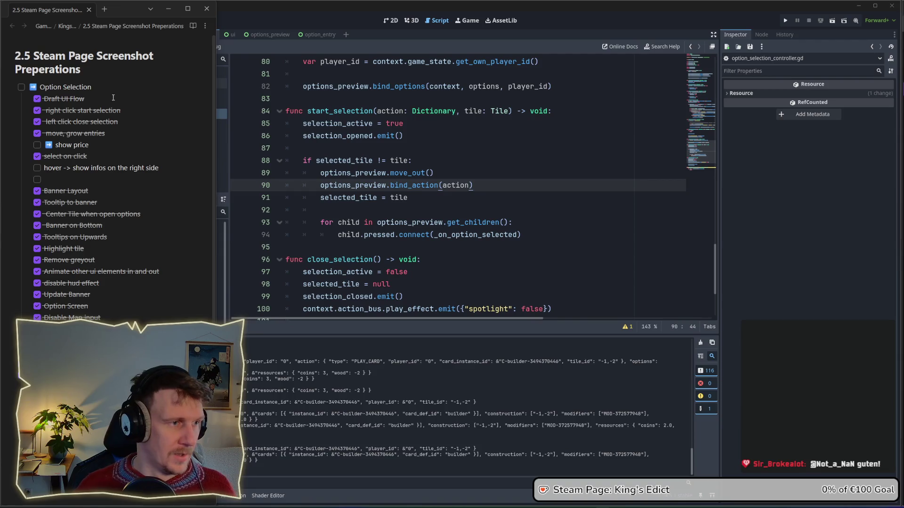
Open the option_entry scene in the 2D view
{"action": "left_click", "coordinate": [500, 171]}
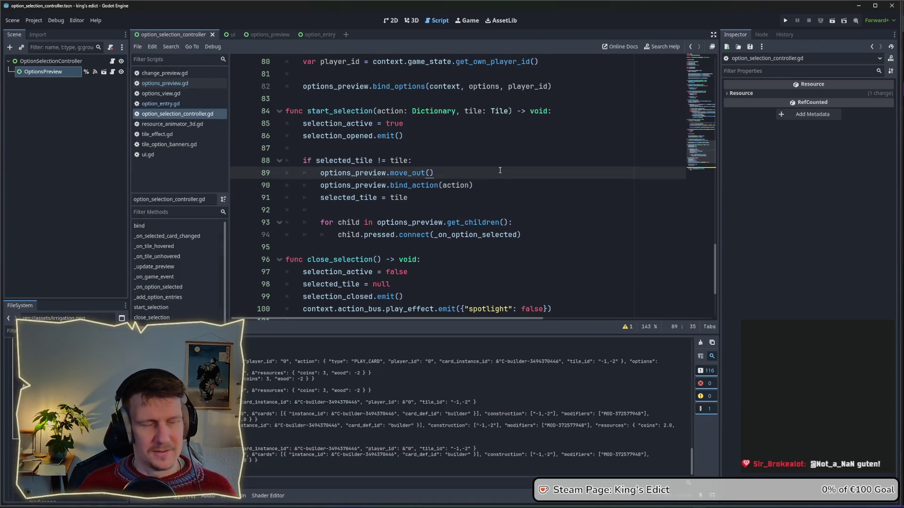
{"action": "left_click", "coordinate": [178, 107]}
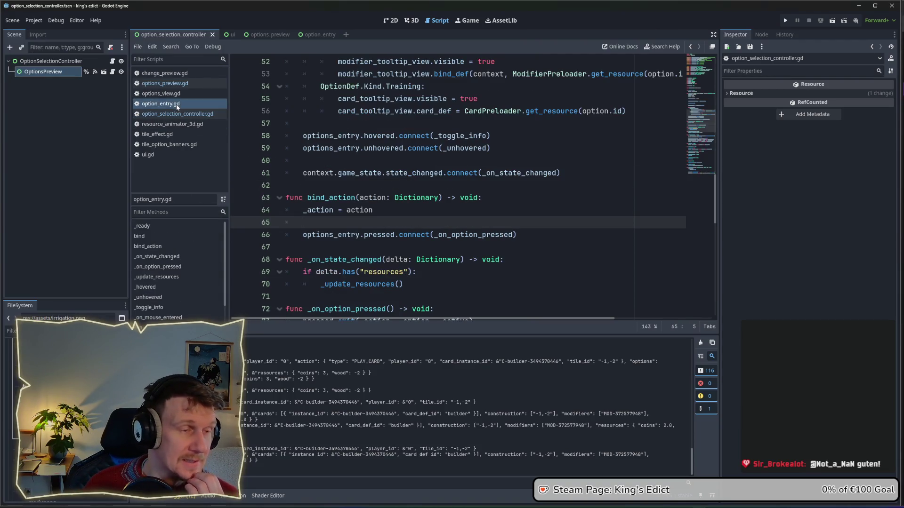
{"action": "left_click", "coordinate": [393, 21]}
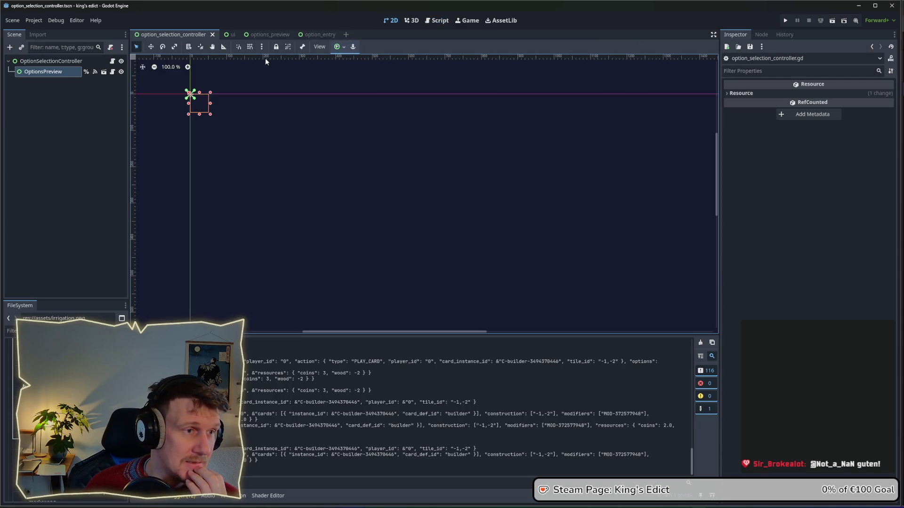
{"action": "left_click", "coordinate": [104, 72]}
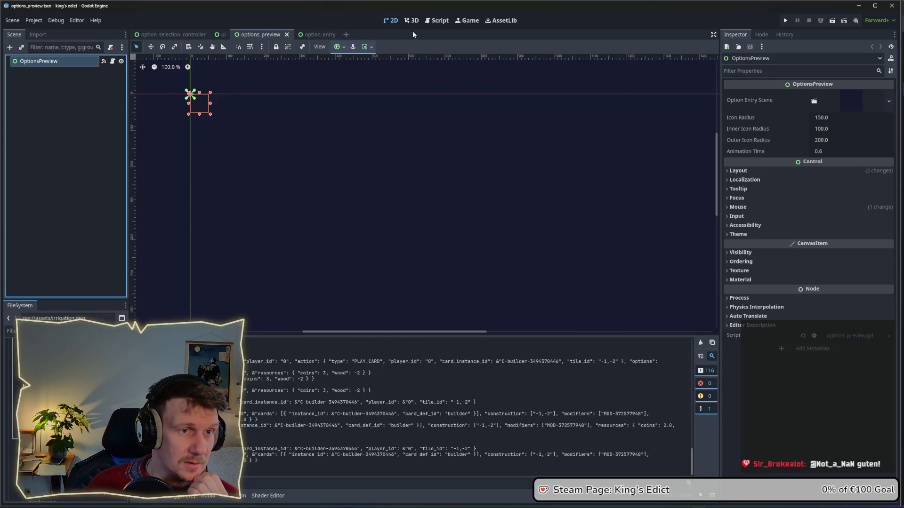
{"action": "left_click", "coordinate": [312, 34]}
Select ResourceListView and toggle its eye icon to make it visible
{"action": "left_click", "coordinate": [52, 83]}
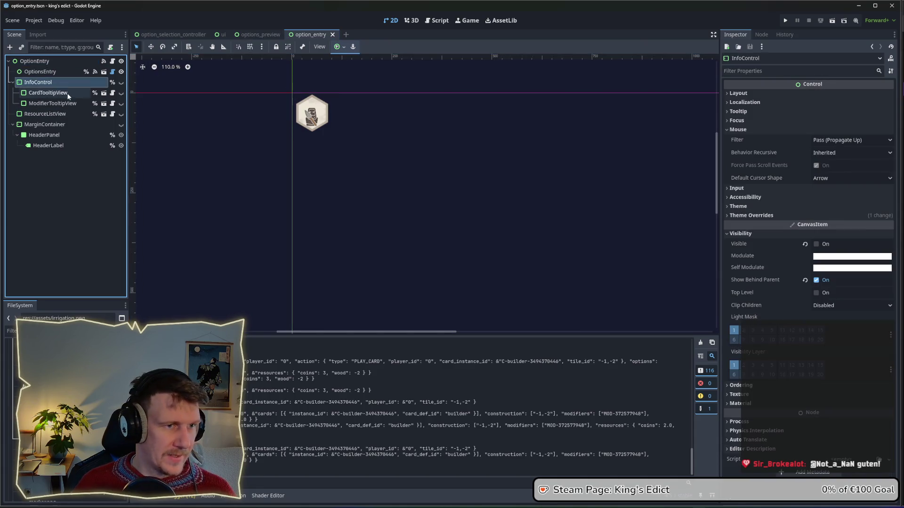
{"action": "left_click", "coordinate": [45, 115]}
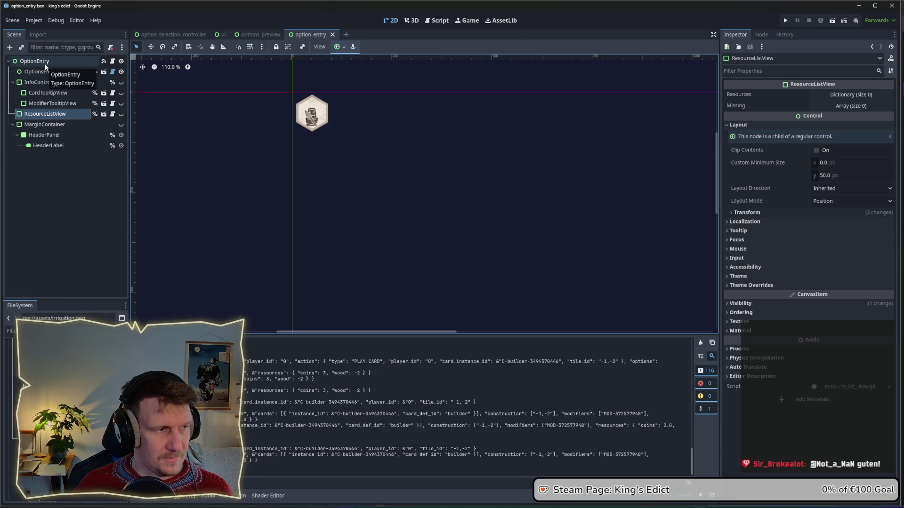
{"action": "left_click", "coordinate": [45, 124]}
{"action": "left_click", "coordinate": [47, 114]}
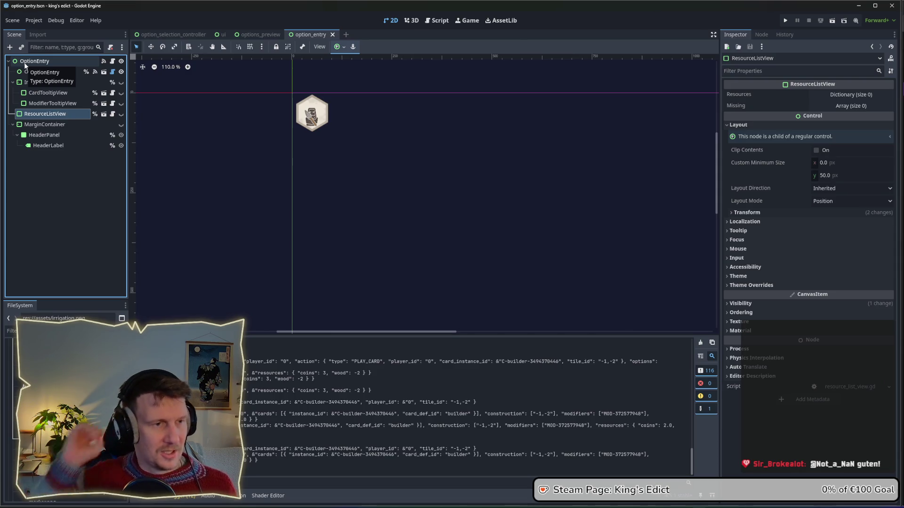
{"action": "left_click", "coordinate": [121, 114]}
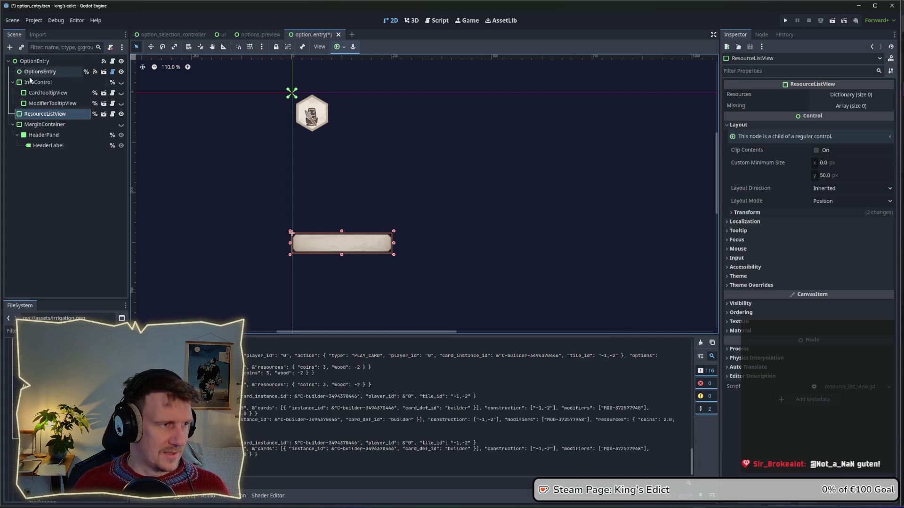
{"action": "left_click", "coordinate": [39, 113]}
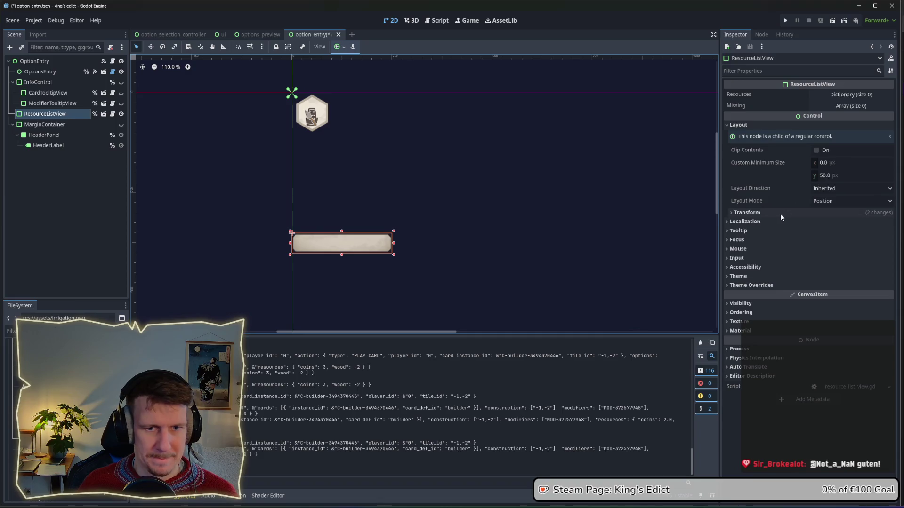
Set ResourceListView's size to 40×50 and its position y to 0
{"action": "left_click", "coordinate": [746, 212]}
{"action": "left_click", "coordinate": [825, 222]}
{"action": "type", "text": "40"}
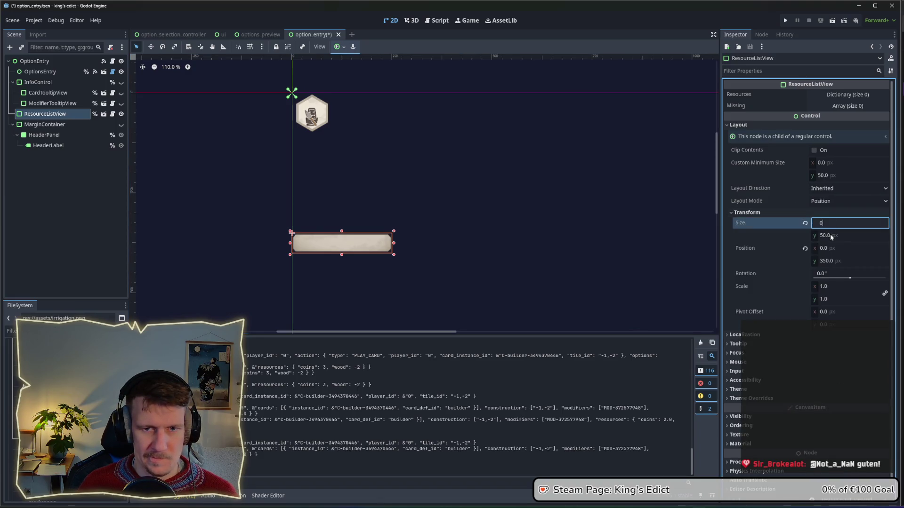
{"action": "left_click", "coordinate": [831, 235]}
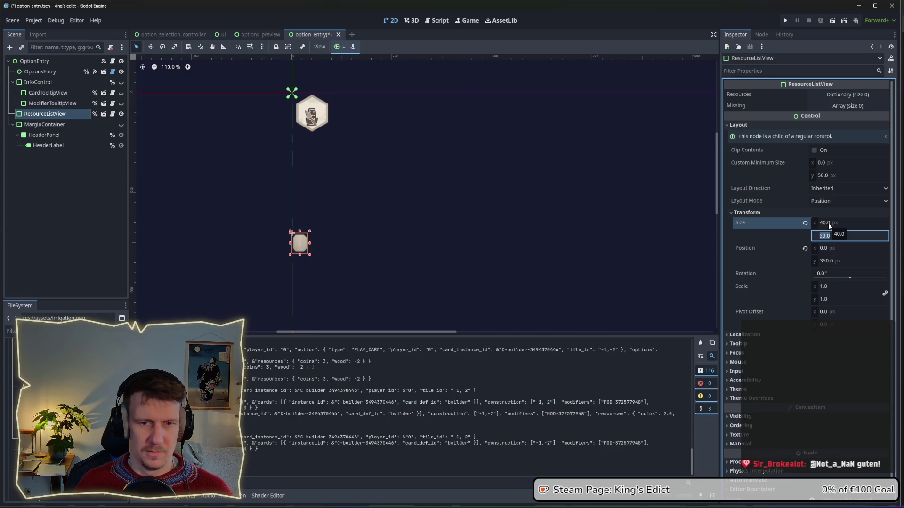
{"action": "key", "text": "Return"}
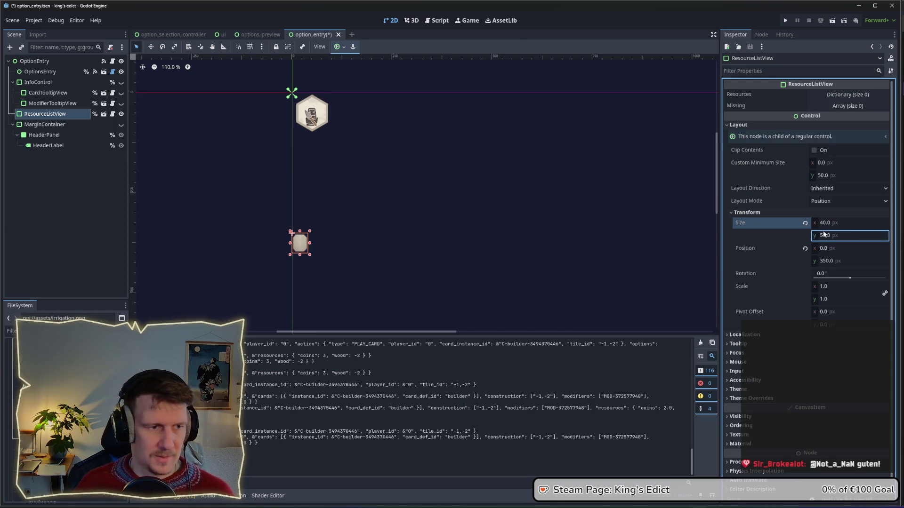
{"action": "left_click", "coordinate": [832, 262]}
{"action": "type", "text": "0"}
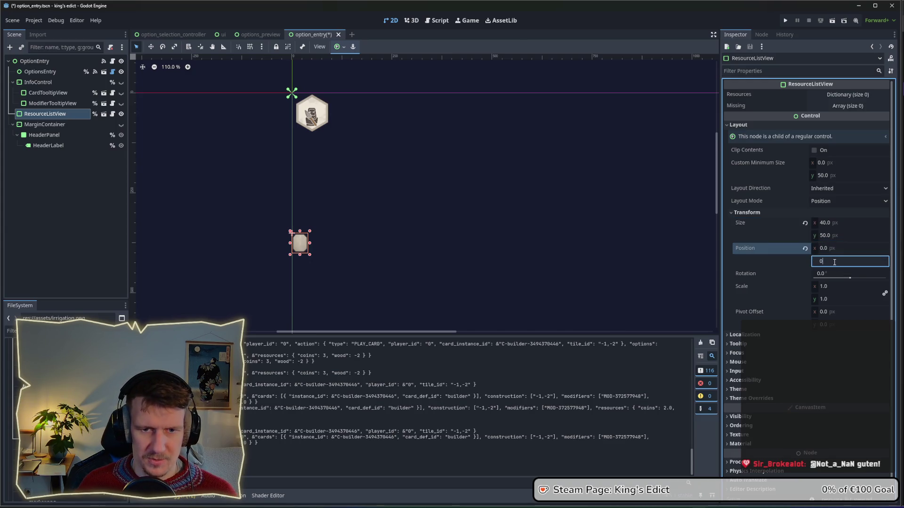
{"action": "key", "text": "Return"}
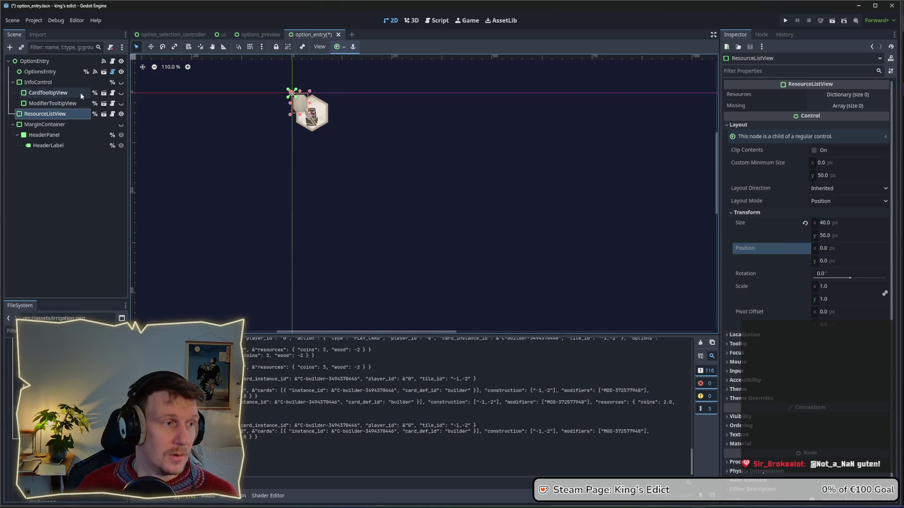
Switch ResourceListView to Anchors layout with the Center Bottom preset and save the scene
{"action": "left_click", "coordinate": [737, 125]}
{"action": "left_click", "coordinate": [738, 125]}
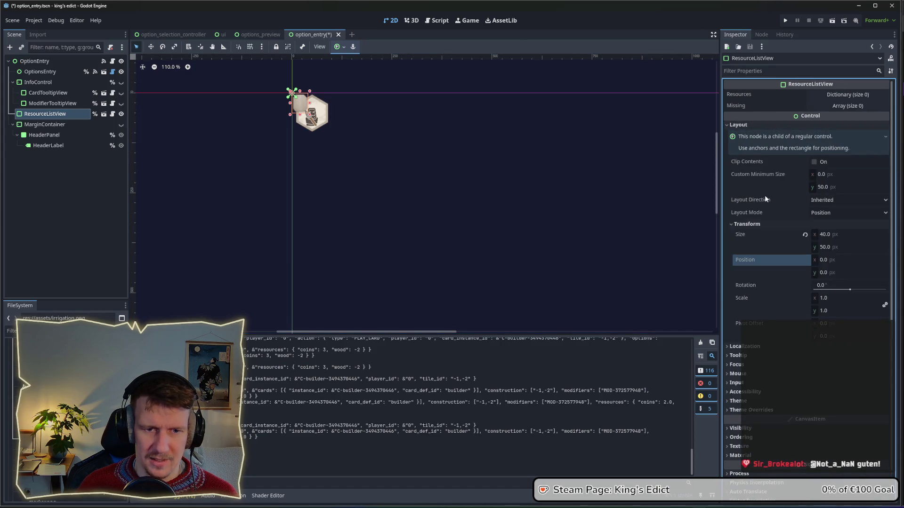
{"action": "left_click", "coordinate": [764, 223]}
{"action": "left_click", "coordinate": [821, 212]}
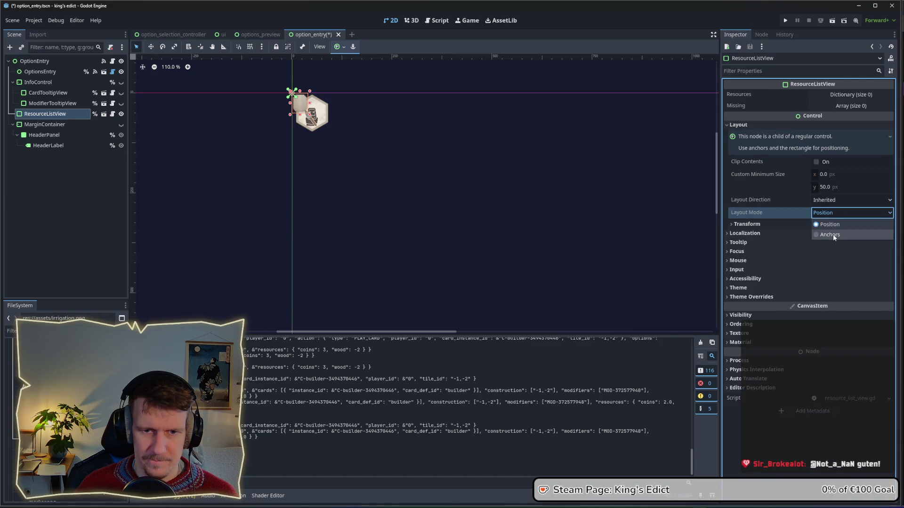
{"action": "left_click", "coordinate": [833, 235]}
{"action": "left_click", "coordinate": [834, 215]}
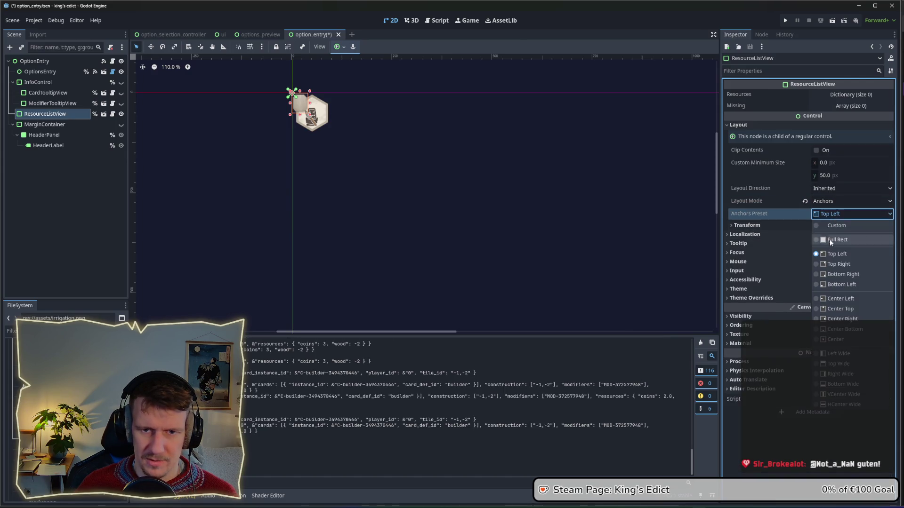
{"action": "left_click", "coordinate": [838, 329]}
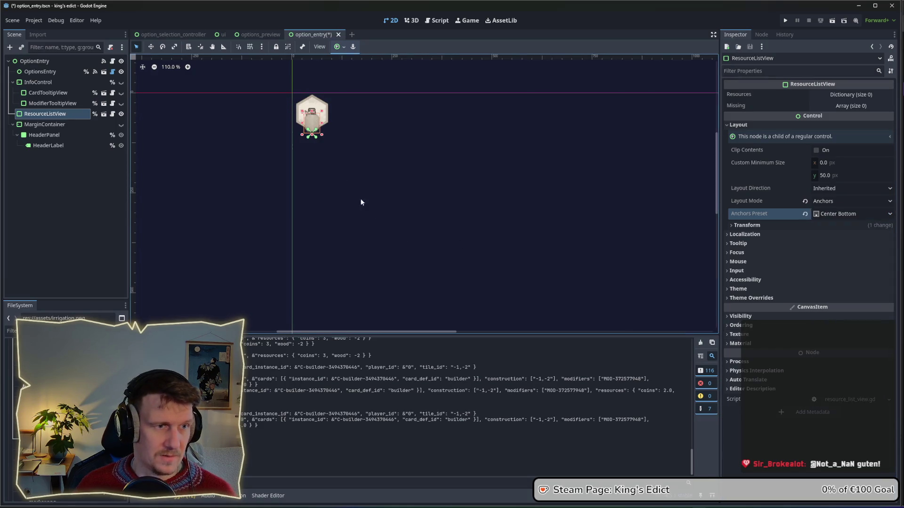
{"action": "key", "text": "ctrl+s"}
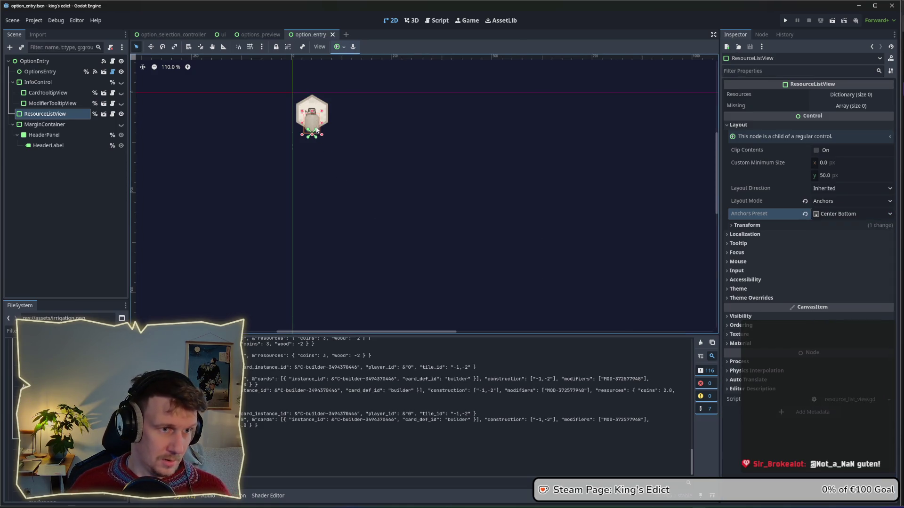
Nudge the resource list just below the hexagon, re-save, and run the game
{"action": "key", "text": "w"}
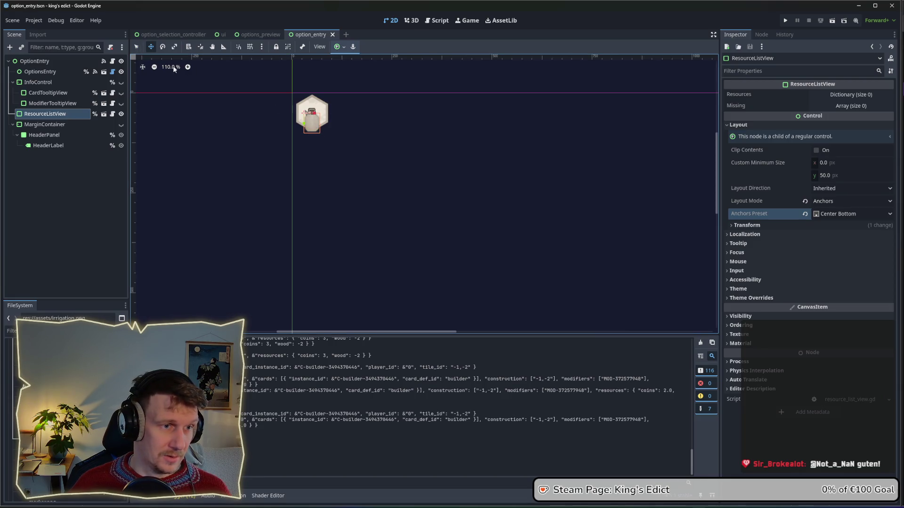
{"action": "left_click_drag", "start_coordinate": [314, 136], "coordinate": [316, 141]}
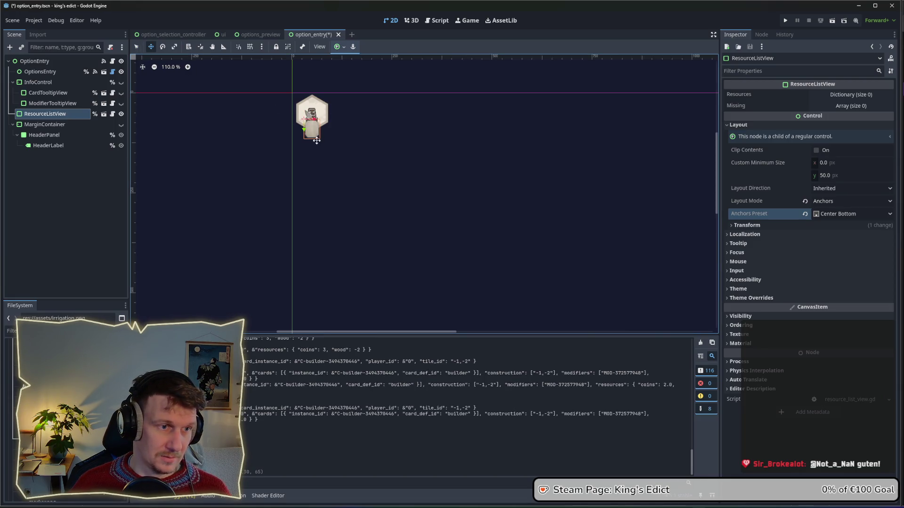
{"action": "scroll", "coordinate": [314, 134], "scroll_direction": "up", "scroll_amount": 1}
{"action": "key", "text": "ctrl+s"}
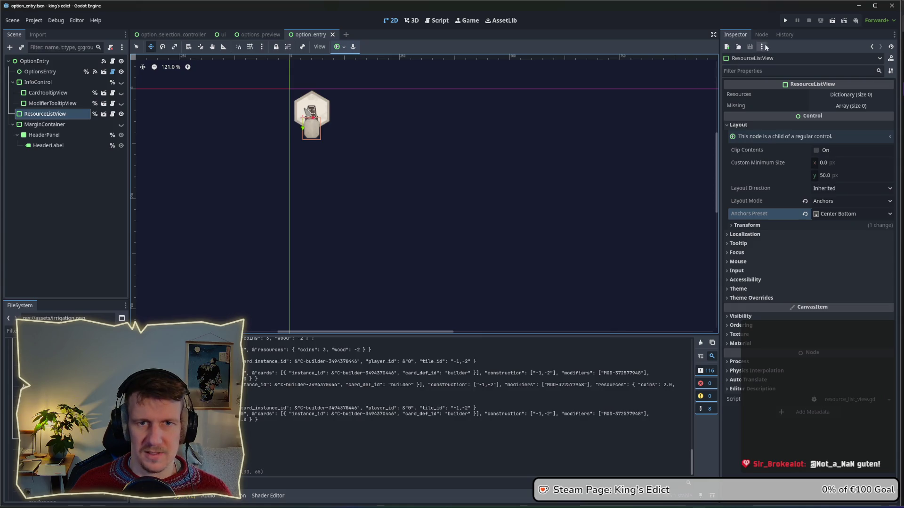
{"action": "left_click", "coordinate": [784, 21]}
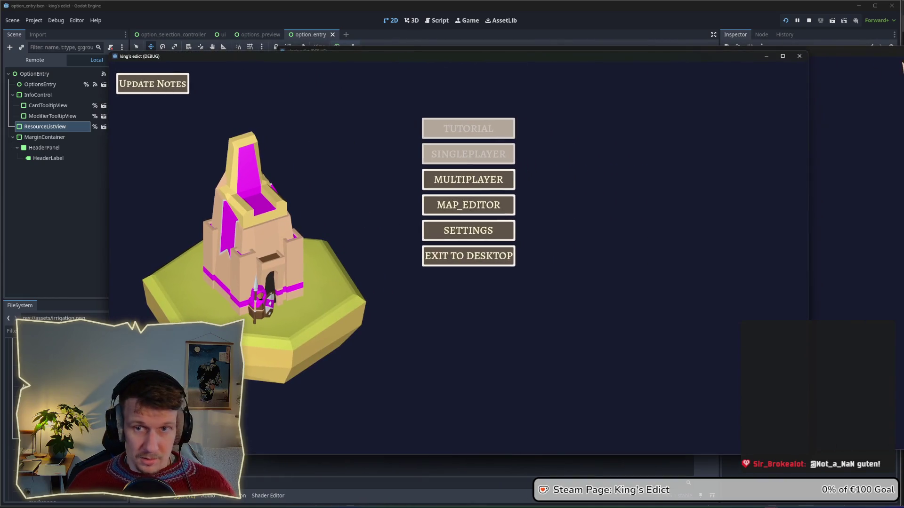
{"action": "left_click", "coordinate": [468, 180]}
{"action": "left_click", "coordinate": [534, 178]}
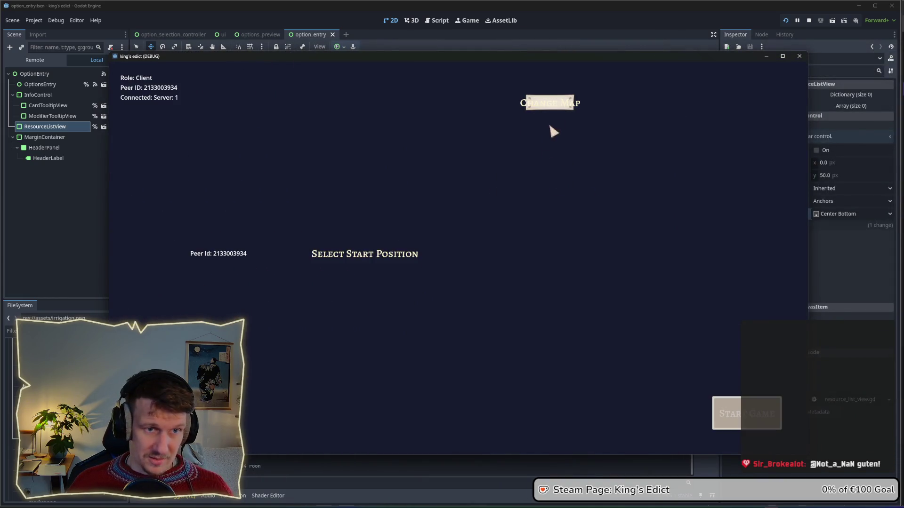
{"action": "left_click", "coordinate": [543, 155]}
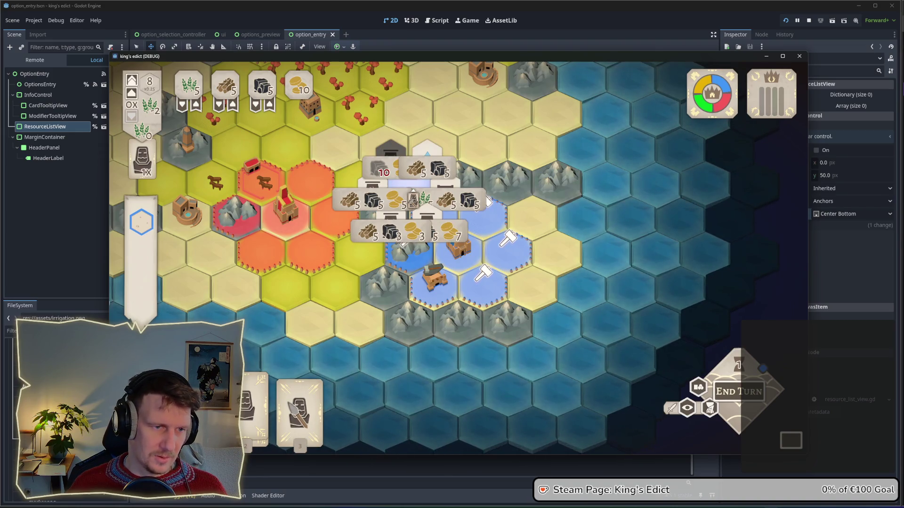
{"action": "left_click", "coordinate": [411, 192]}
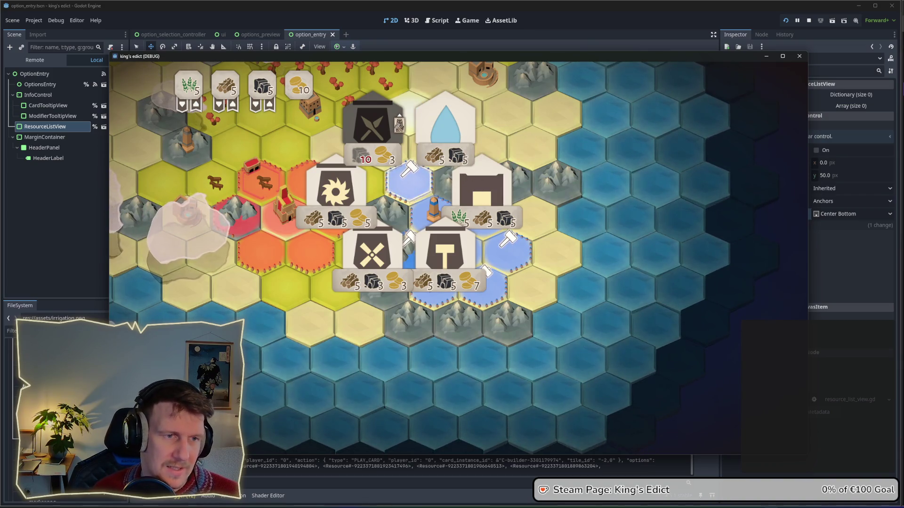
{"action": "mouse_move", "coordinate": [371, 124]}
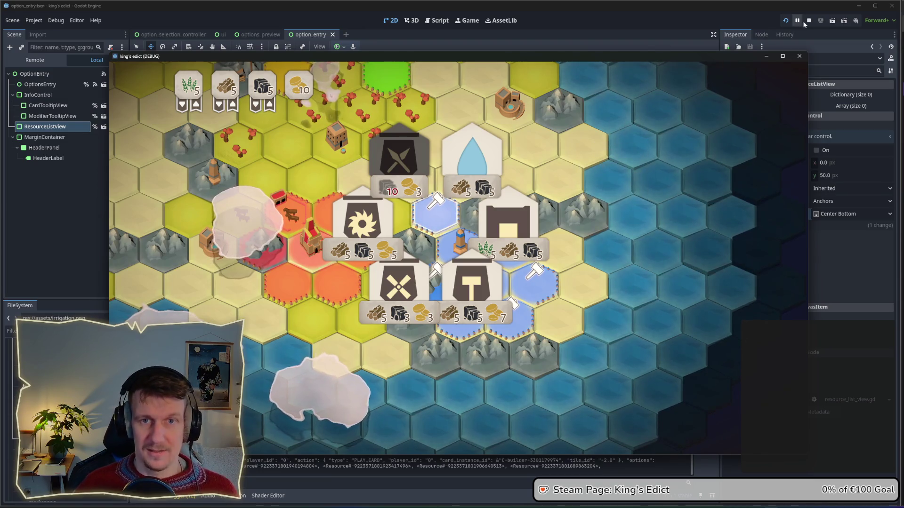
{"action": "key", "text": "F8"}
{"action": "key", "text": "ctrl+s"}
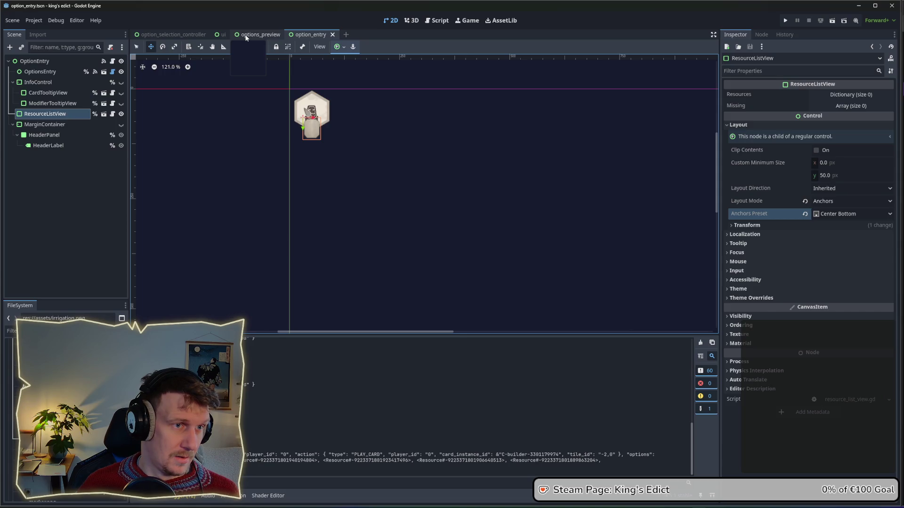
Open option_entry.gd and go to the animate_size call inside grow()
{"action": "left_click", "coordinate": [112, 61]}
{"action": "scroll", "coordinate": [399, 220], "scroll_direction": "down", "scroll_amount": 10}
{"action": "scroll", "coordinate": [399, 220], "scroll_direction": "down", "scroll_amount": 2}
{"action": "scroll", "coordinate": [381, 162], "scroll_direction": "up", "scroll_amount": 1}
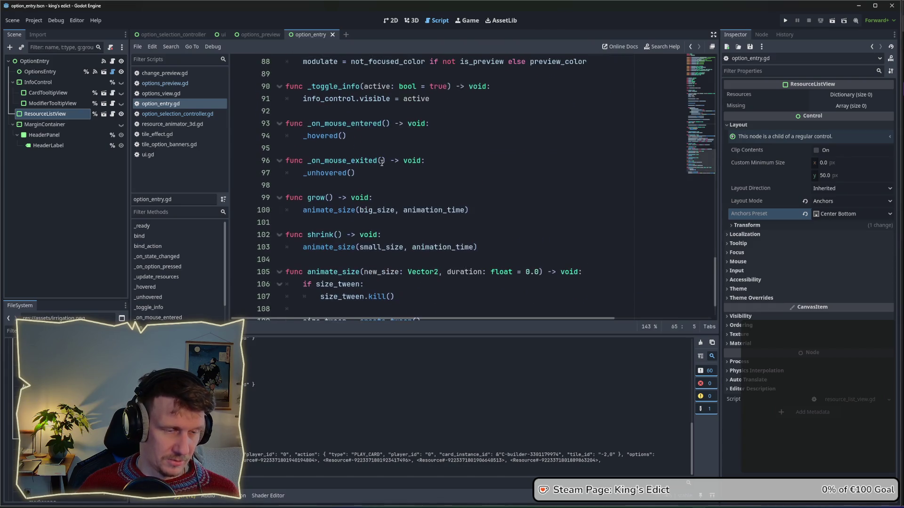
{"action": "left_click", "coordinate": [387, 197]}
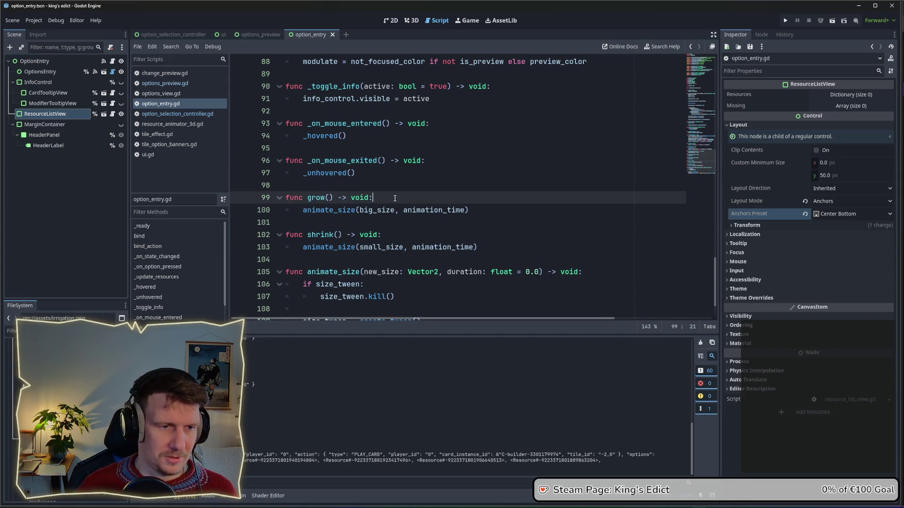
{"action": "left_click", "coordinate": [474, 212]}
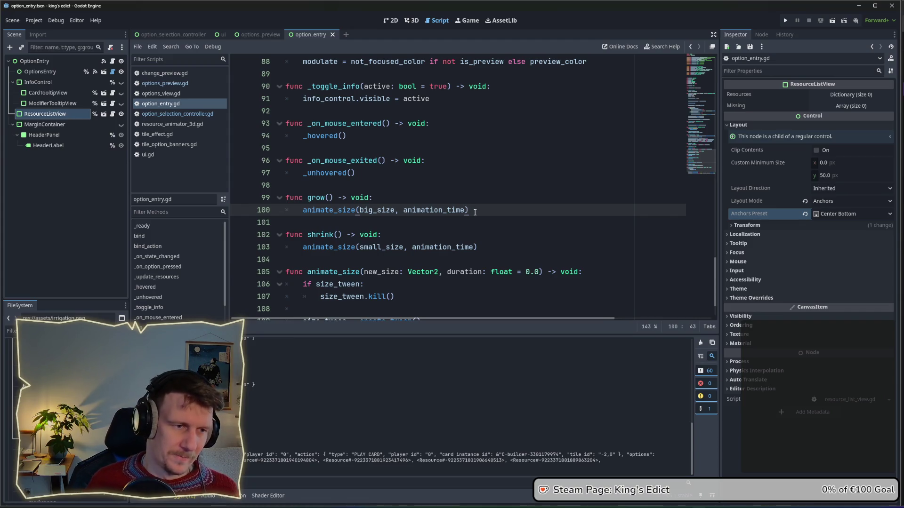
{"action": "scroll", "coordinate": [397, 245], "scroll_direction": "down", "scroll_amount": 2}
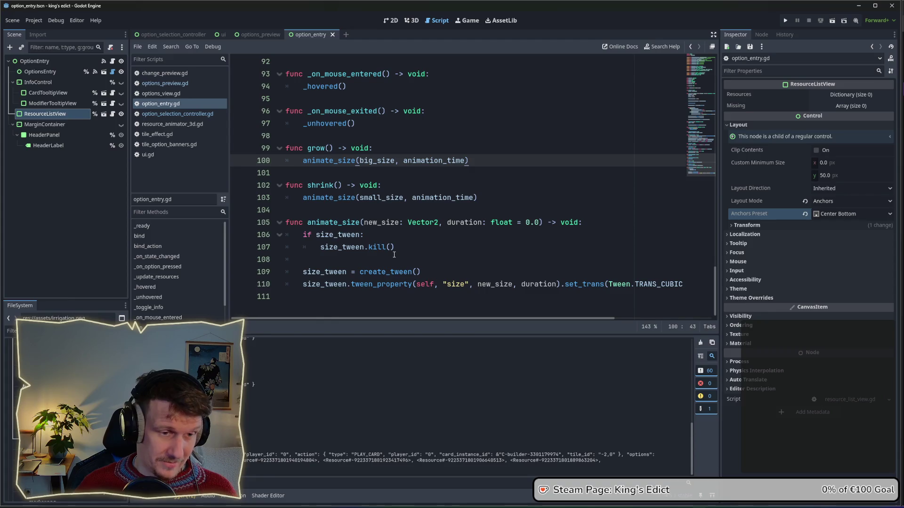
Add a trial tween_property line tweening resource_list_view "visible" to true in animate_size, and save
{"action": "left_click", "coordinate": [371, 299]}
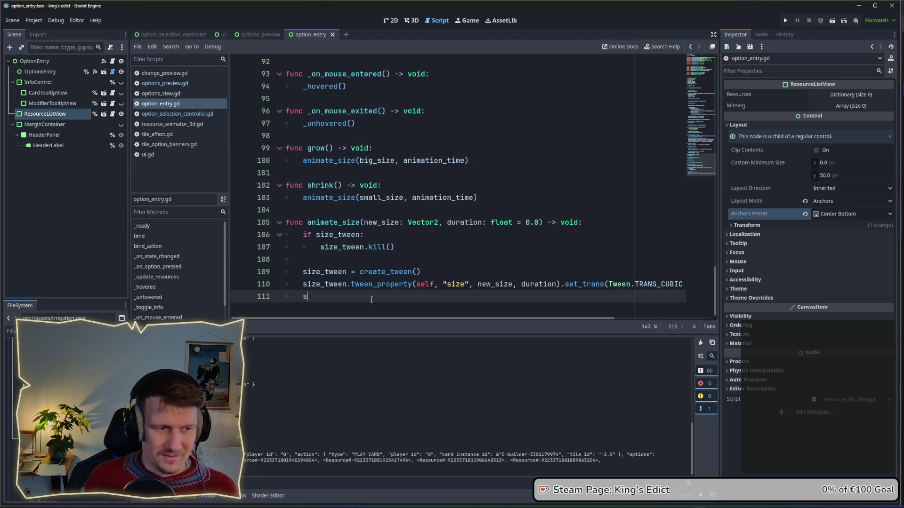
{"action": "type", "text": "size_tween."}
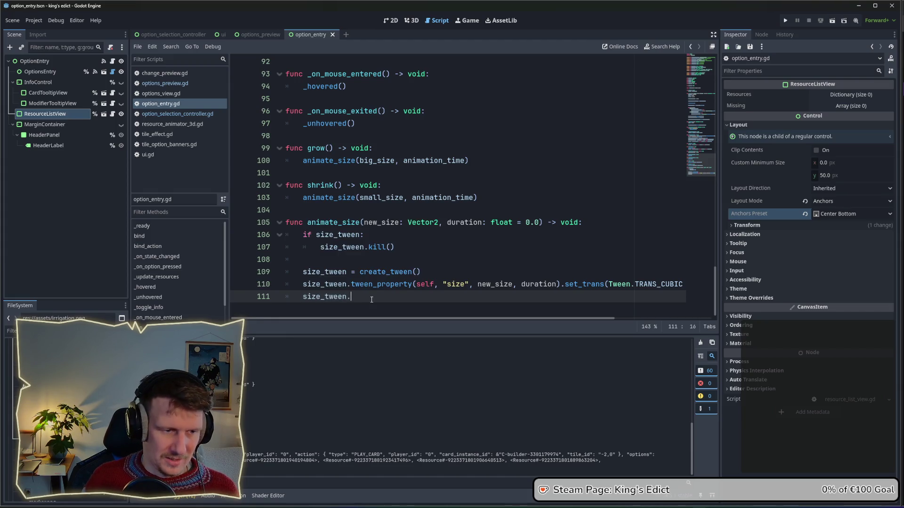
{"action": "type", "text": "tw"}
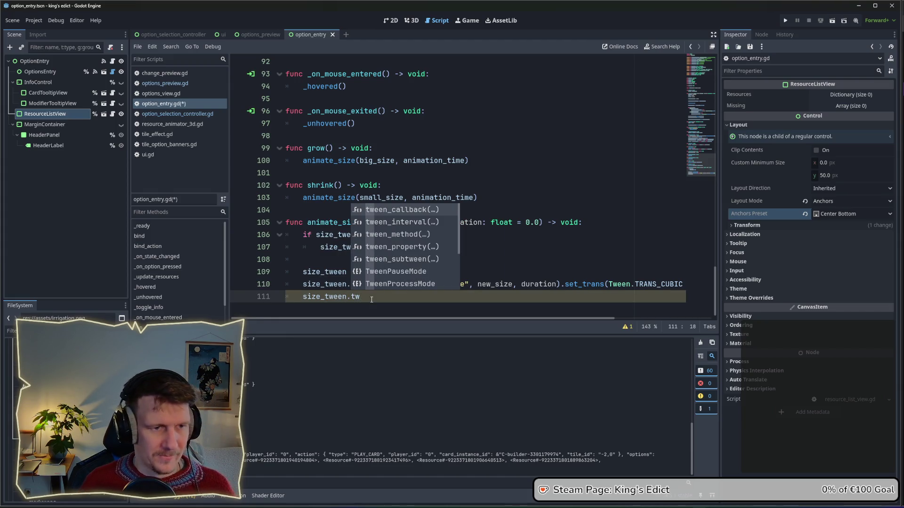
{"action": "key", "text": "Down"}
{"action": "key", "text": "Down"}
{"action": "key", "text": "Down"}
{"action": "key", "text": "Return"}
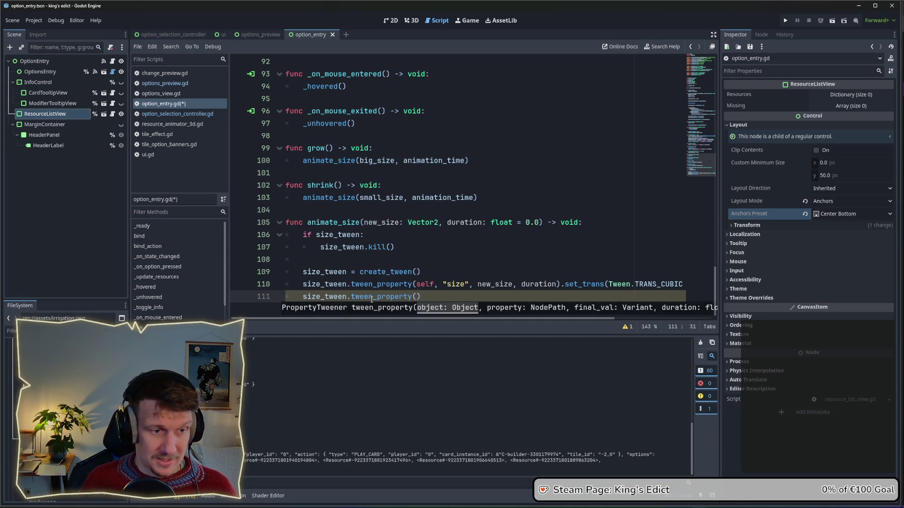
{"action": "type", "text": "se"}
{"action": "key", "text": "BackSpace"}
{"action": "key", "text": "BackSpace"}
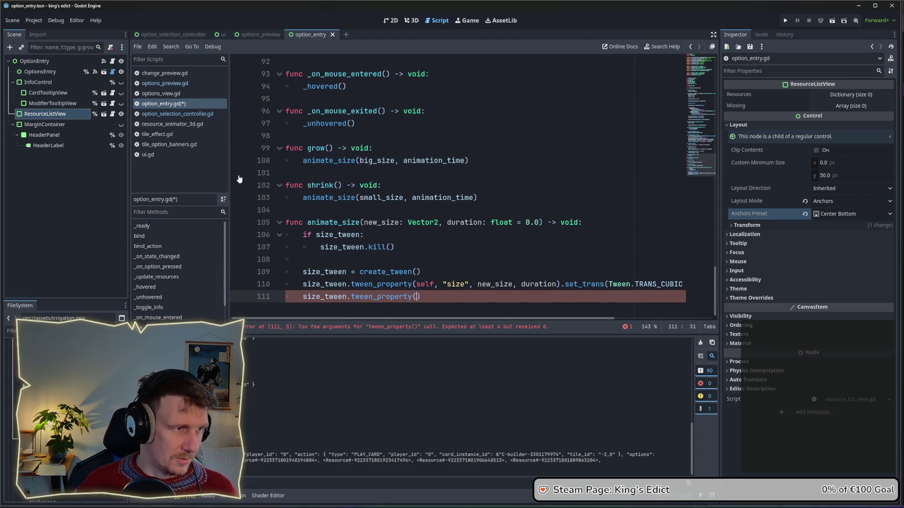
{"action": "type", "text": "reso"}
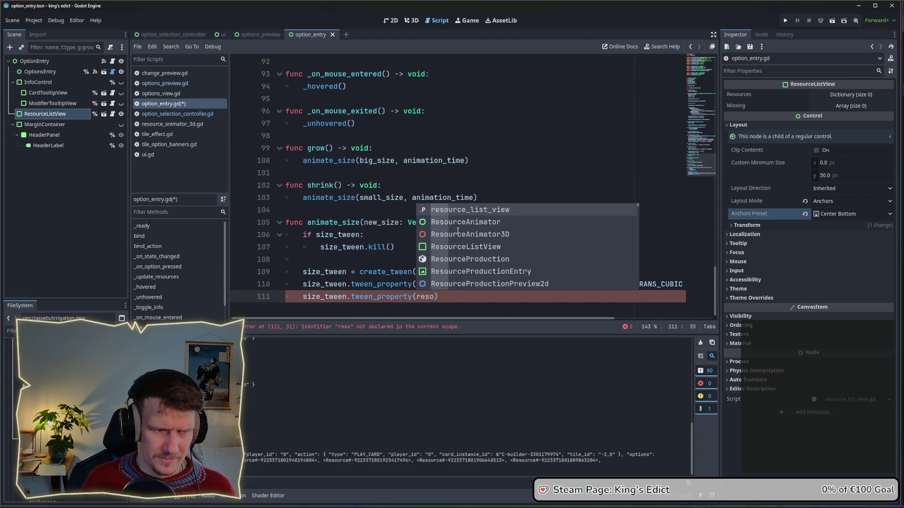
{"action": "key", "text": "Return"}
{"action": "type", "text": ", \"vi"}
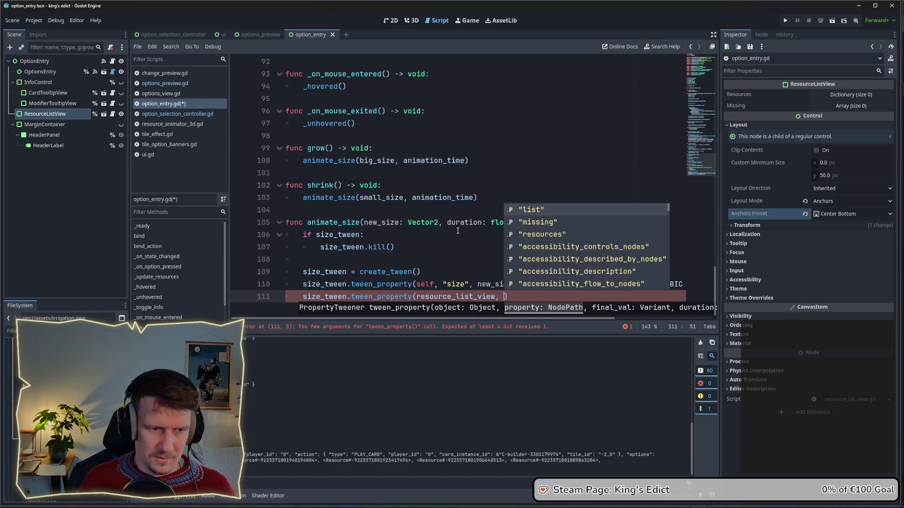
{"action": "key", "text": "Return"}
{"action": "type", "text": ", "}
{"action": "type", "text": "true, "}
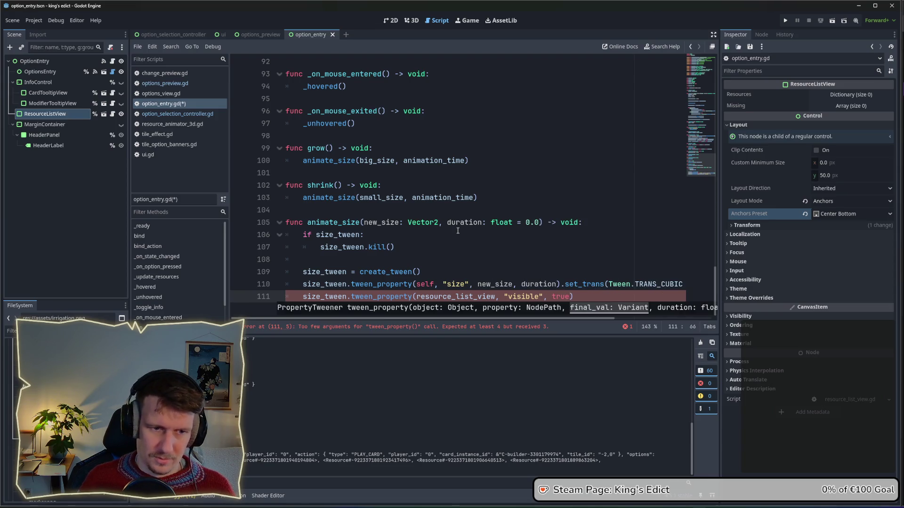
{"action": "type", "text": "0"}
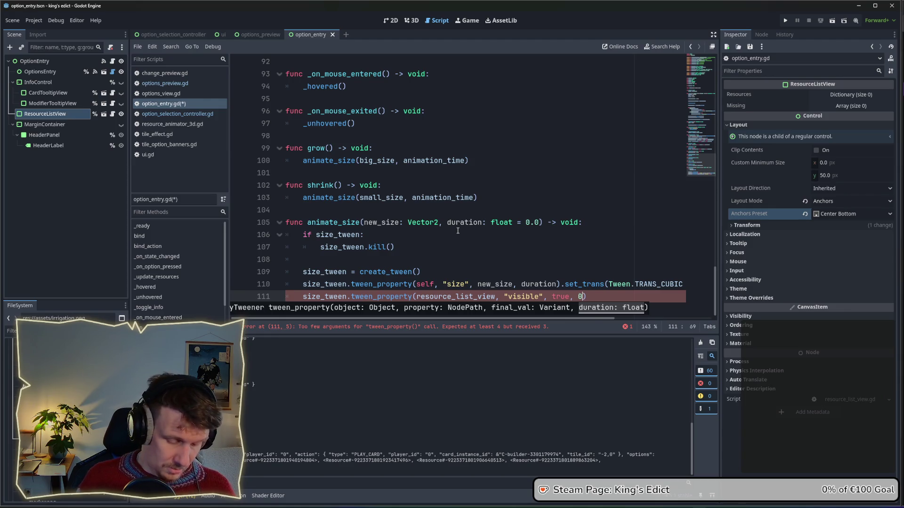
{"action": "key", "text": "ctrl+s"}
Start typing a resources_ parameter after Vector2 on line 105, then undo it
{"action": "left_click", "coordinate": [555, 243]}
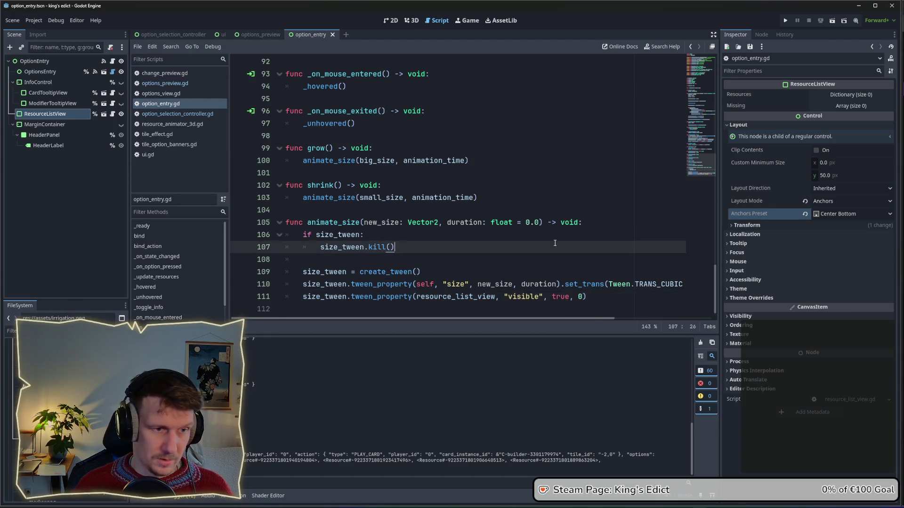
{"action": "left_click", "coordinate": [591, 300]}
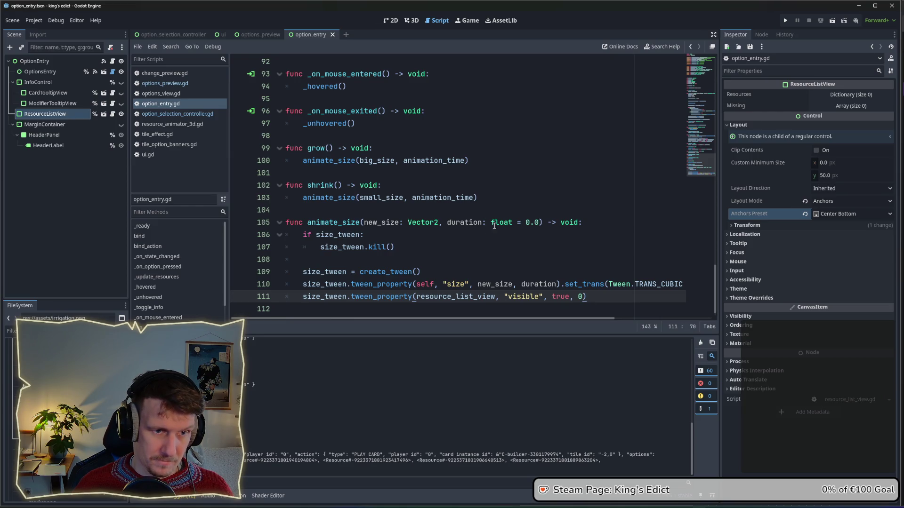
{"action": "left_click", "coordinate": [444, 225]}
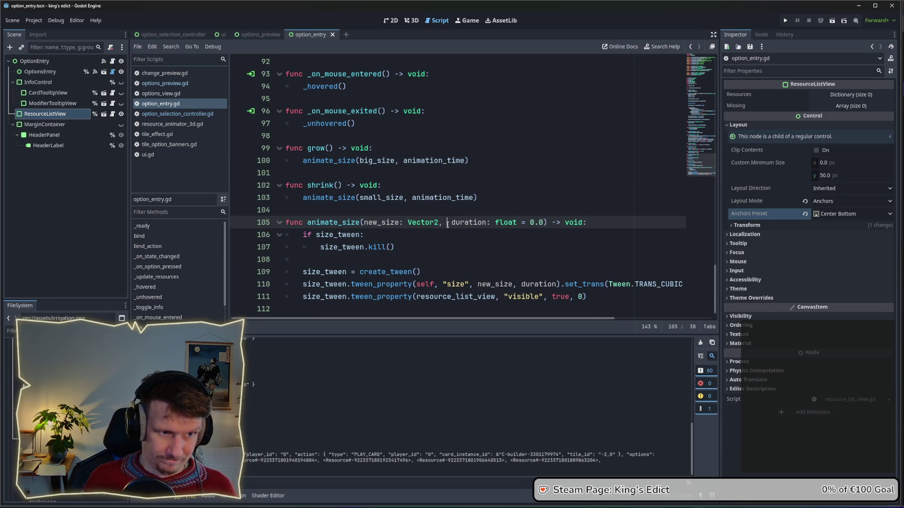
{"action": "type", "text": "re"}
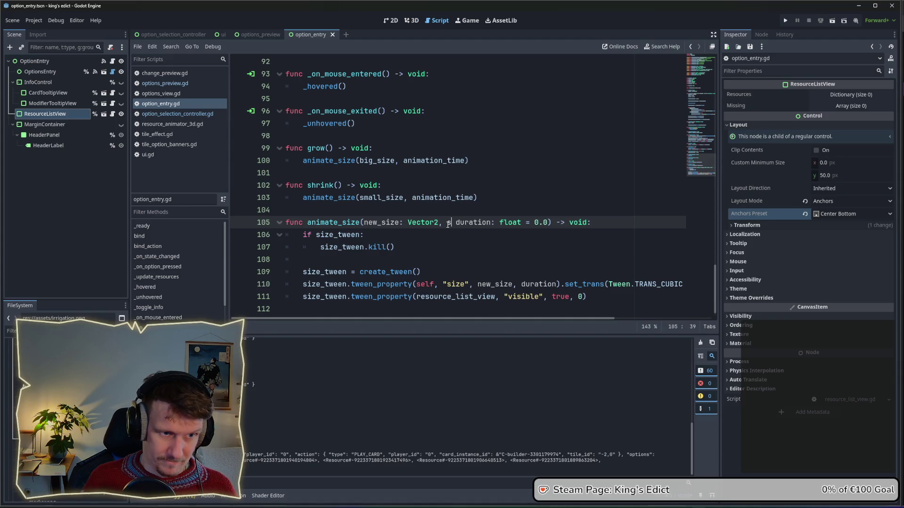
{"action": "type", "text": "sources_"}
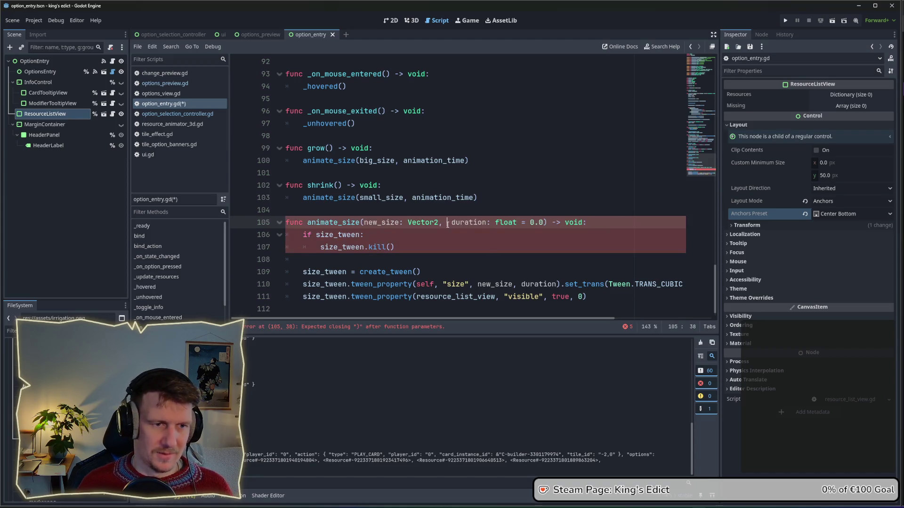
{"action": "key", "text": "ctrl+z"}
Delete the visible tween line 111 and save the script
{"action": "left_click", "coordinate": [468, 241]}
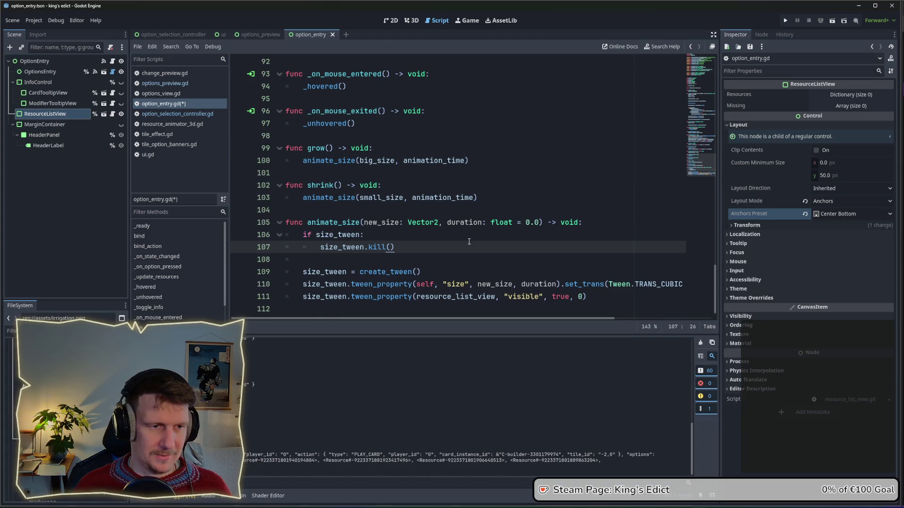
{"action": "left_click", "coordinate": [604, 299]}
{"action": "key", "text": "shift+Home"}
{"action": "key", "text": "BackSpace"}
{"action": "key", "text": "BackSpace"}
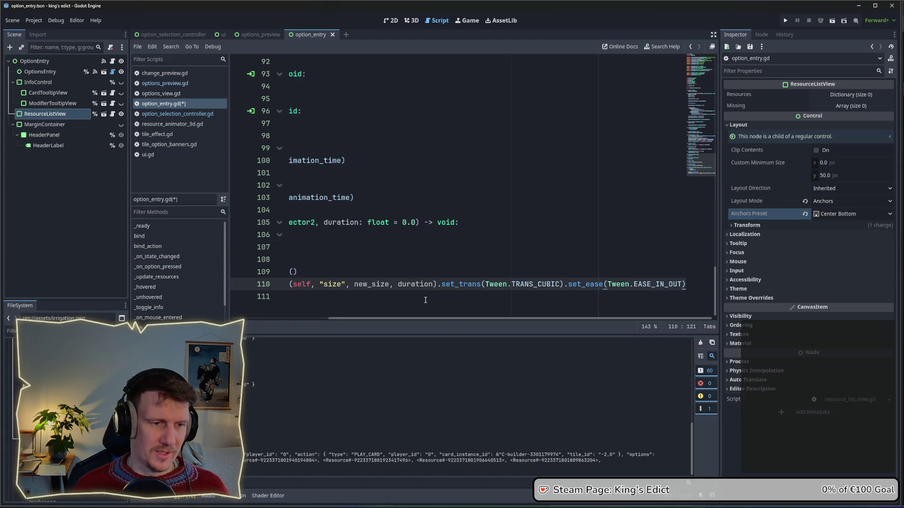
{"action": "key", "text": "ctrl+s"}
{"action": "left_click_drag", "start_coordinate": [450, 317], "coordinate": [344, 301]}
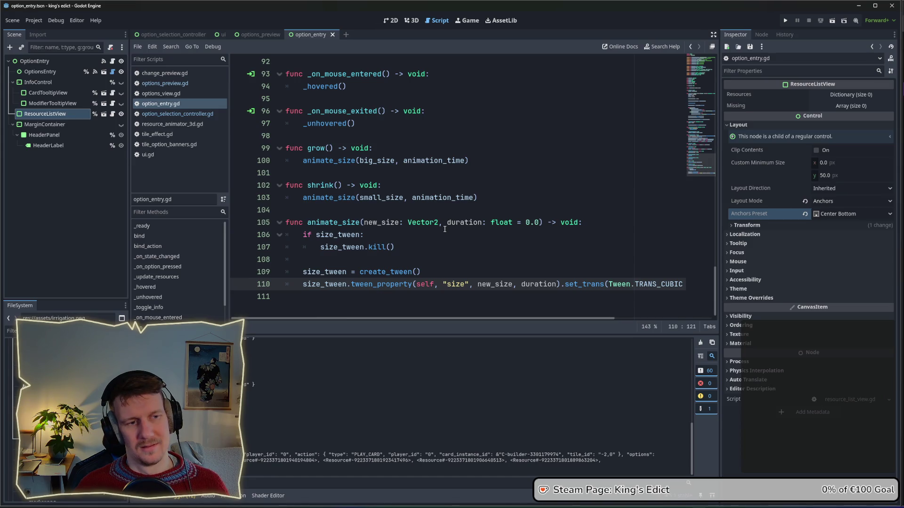
{"action": "left_click", "coordinate": [479, 159]}
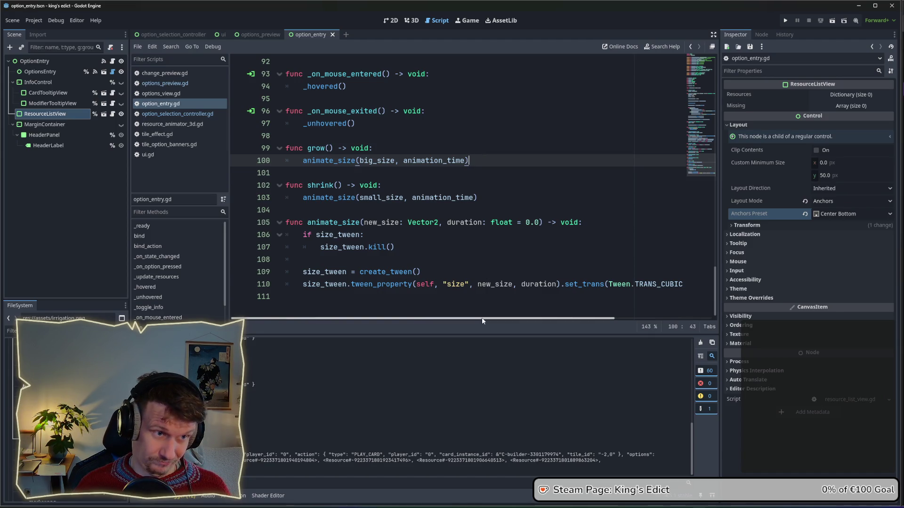
Replace void with Tween as animate_size's return type, add 'return size_tween' on line 111, and save
{"action": "double_click", "coordinate": [568, 222]}
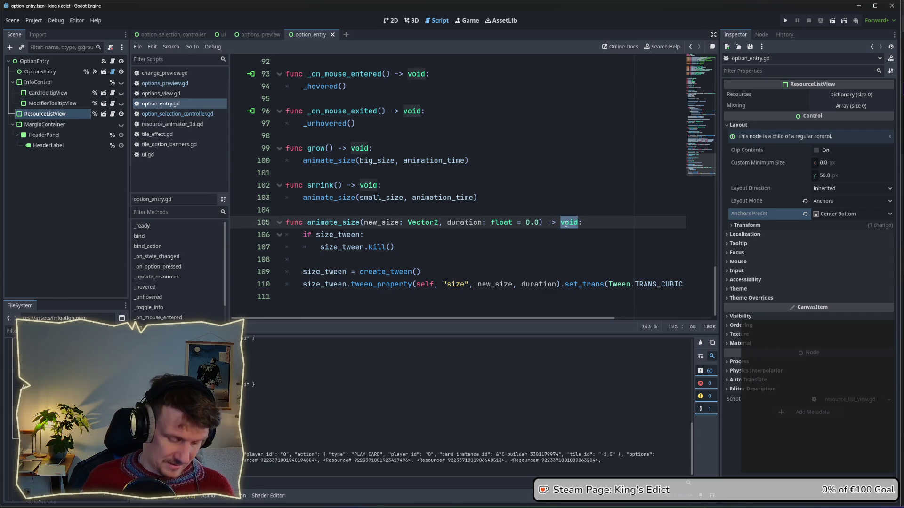
{"action": "type", "text": "Tween"}
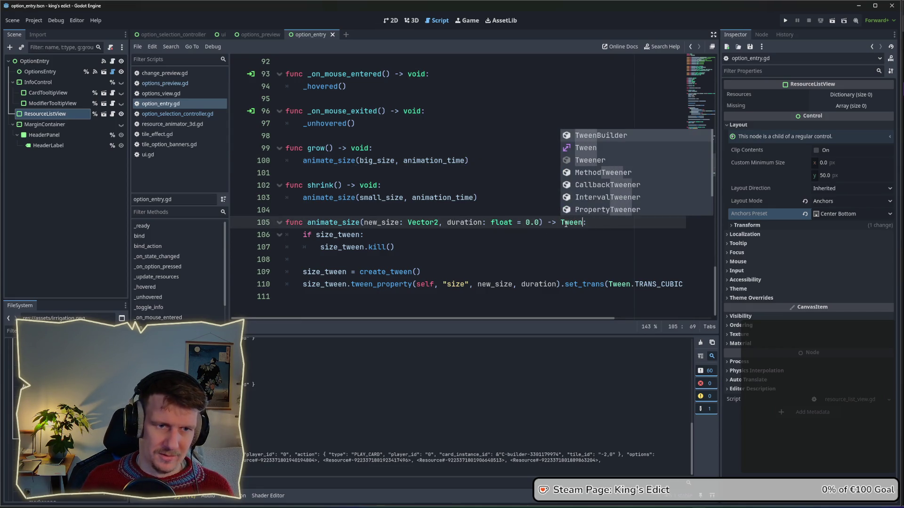
{"action": "key", "text": "Escape"}
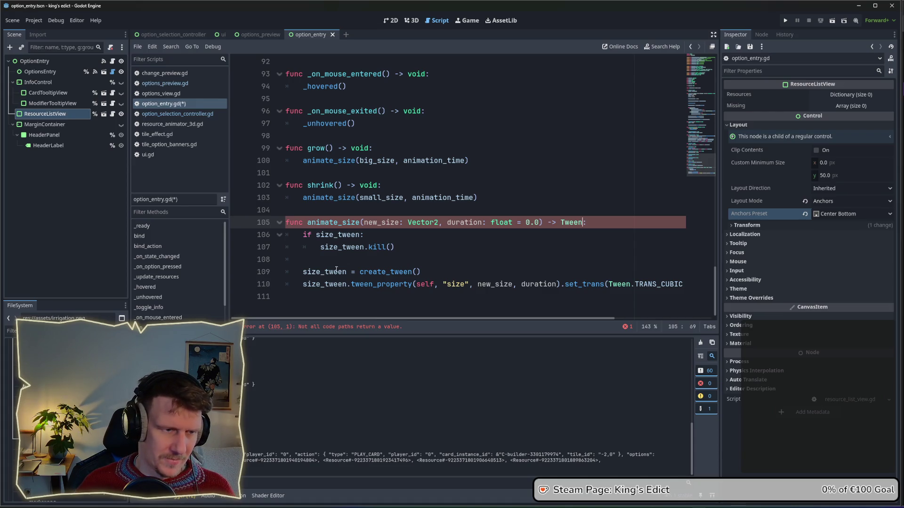
{"action": "left_click", "coordinate": [311, 295]}
{"action": "type", "text": "turn "}
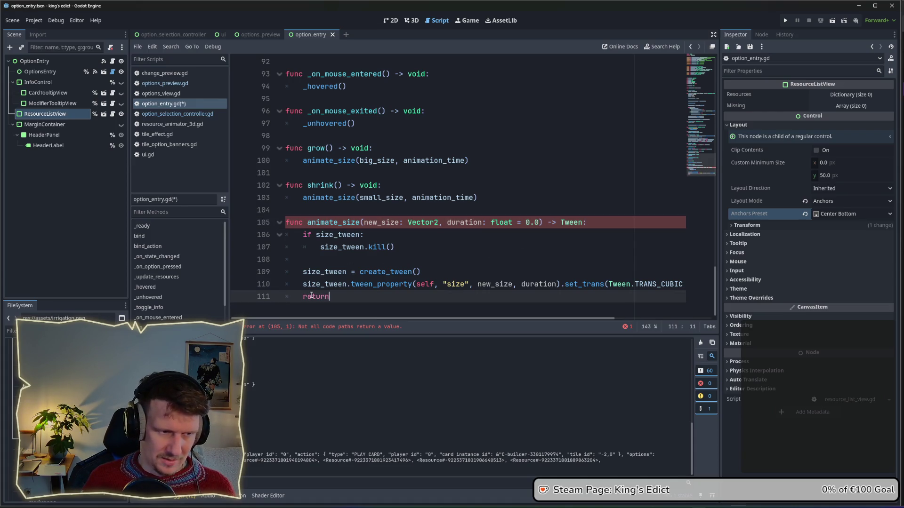
{"action": "type", "text": "siuze"}
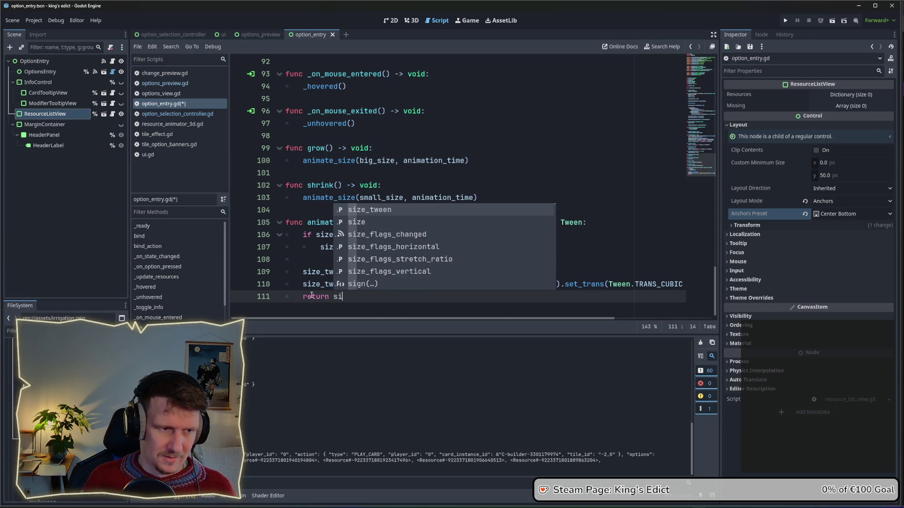
{"action": "key", "text": "BackSpace"}
{"action": "key", "text": "BackSpace"}
{"action": "key", "text": "BackSpace"}
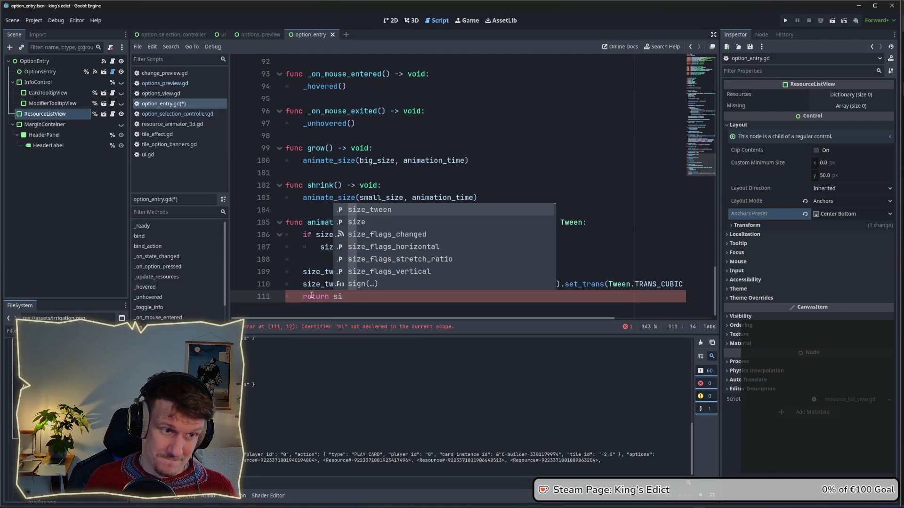
{"action": "key", "text": "Return"}
{"action": "key", "text": "ctrl+s"}
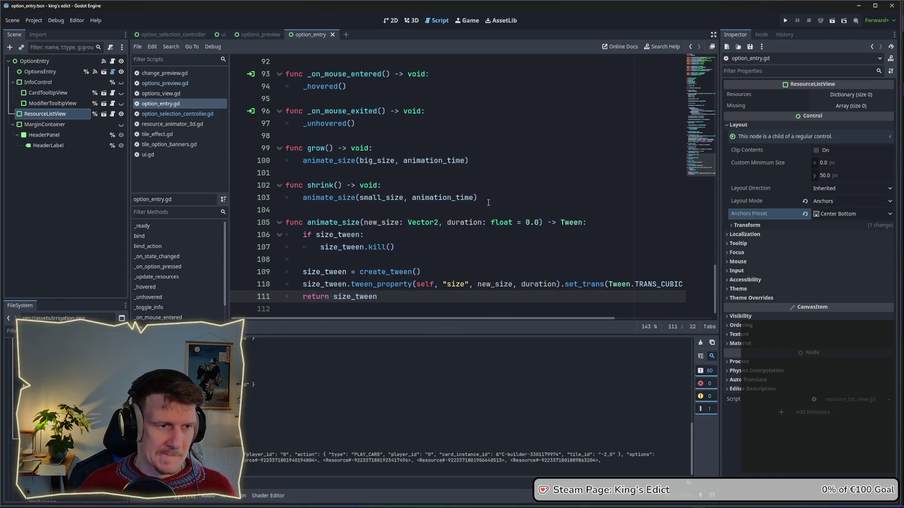
{"action": "left_click", "coordinate": [303, 198]}
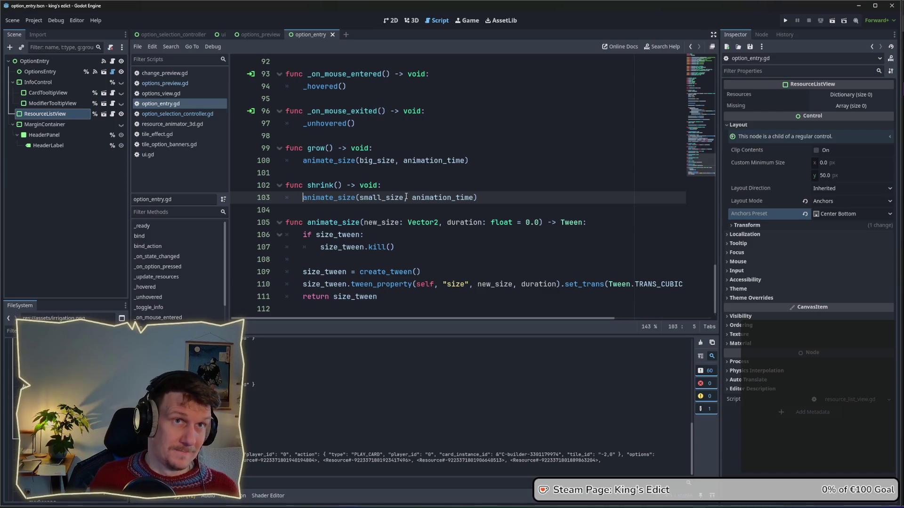
Add resource_list_view.visible = false as the first line of shrink()
{"action": "key", "text": "Up"}
{"action": "key", "text": "Down"}
{"action": "key", "text": "Return"}
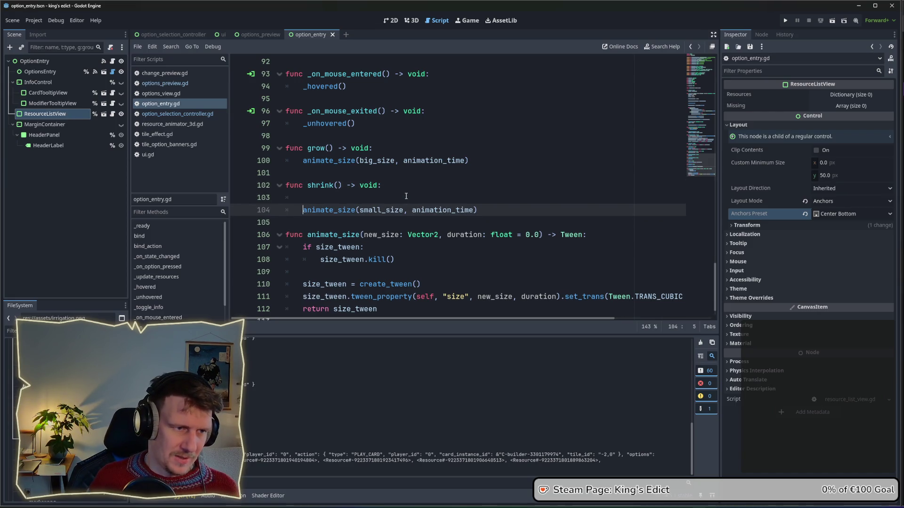
{"action": "key", "text": "Up"}
{"action": "type", "text": "resource_"}
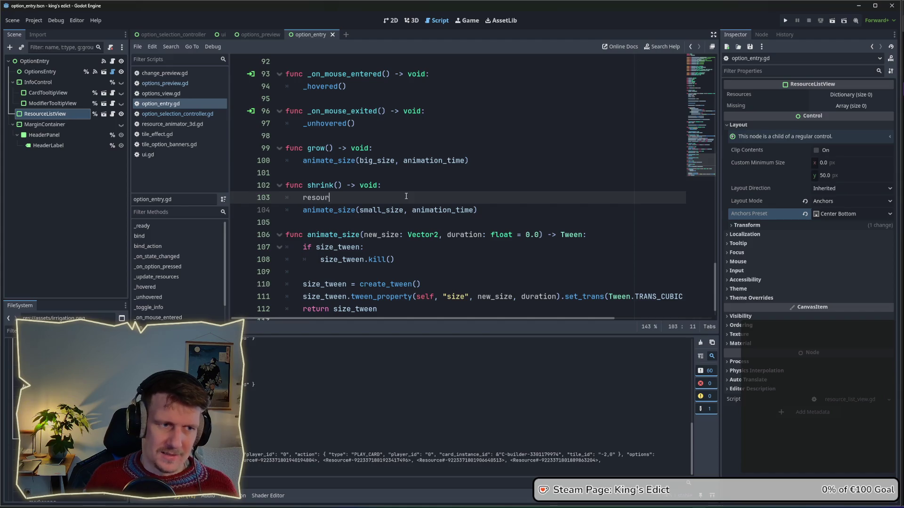
{"action": "key", "text": "Return"}
{"action": "type", "text": ".vi"}
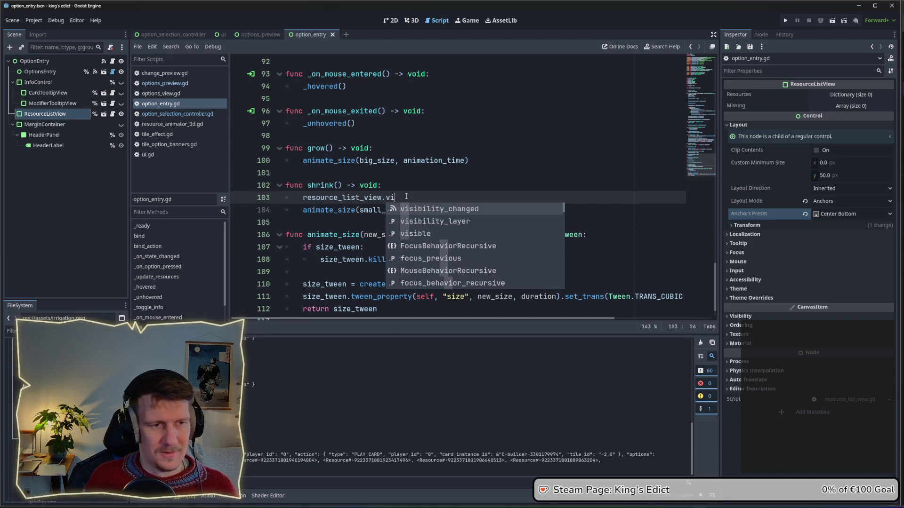
{"action": "key", "text": "Down"}
{"action": "key", "text": "Down"}
{"action": "key", "text": "Return"}
{"action": "type", "text": "= t"}
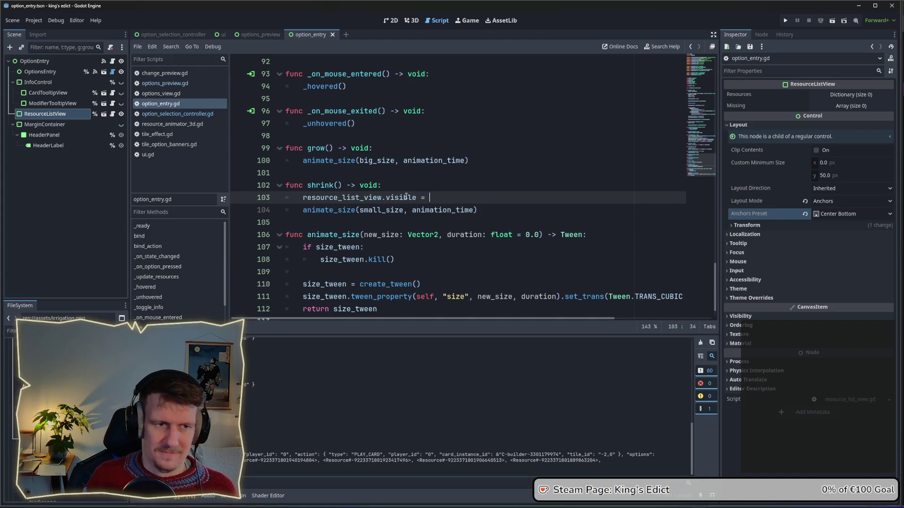
{"action": "type", "text": "r"}
{"action": "key", "text": "BackSpace"}
{"action": "key", "text": "BackSpace"}
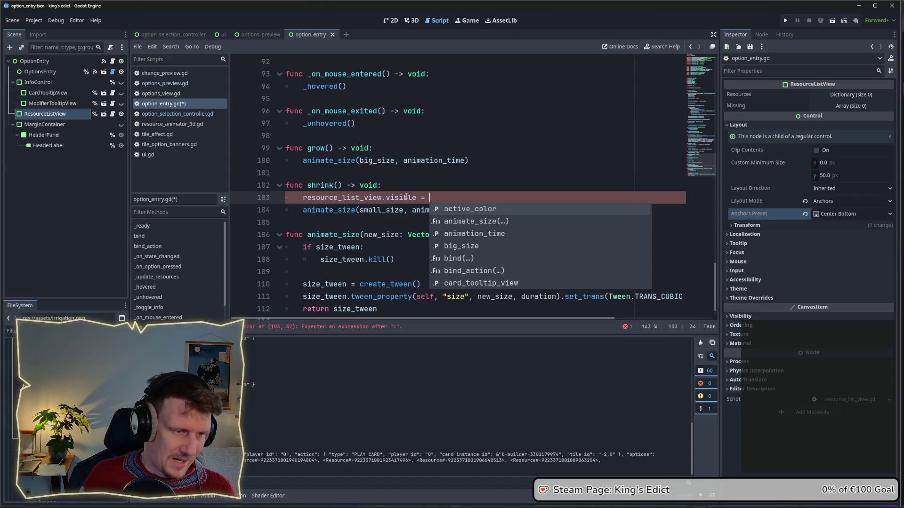
{"action": "type", "text": "r"}
{"action": "key", "text": "BackSpace"}
{"action": "type", "text": "false"}
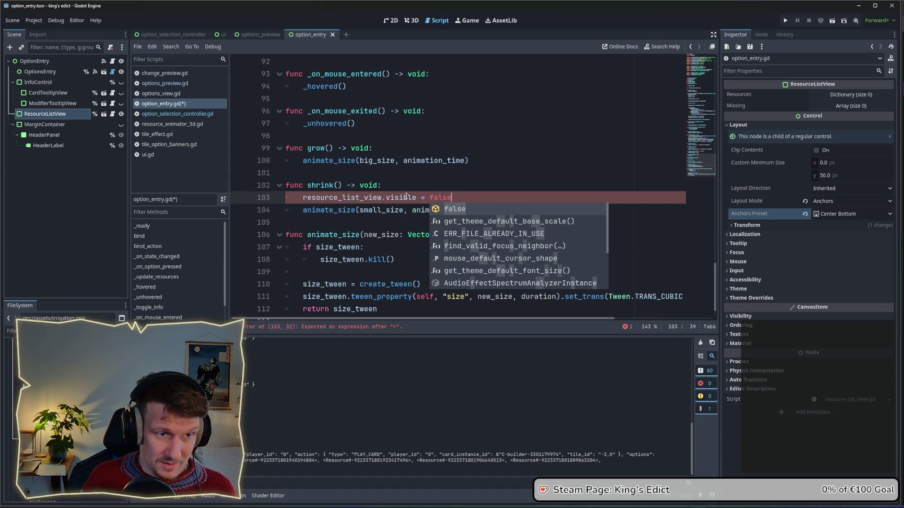
Chain the tween's .finished signal onto grow()'s animate_size call and save the script
{"action": "key", "text": "Up"}
{"action": "key", "text": "Up"}
{"action": "key", "text": "Up"}
{"action": "key", "text": "ctrl+shift+Return"}
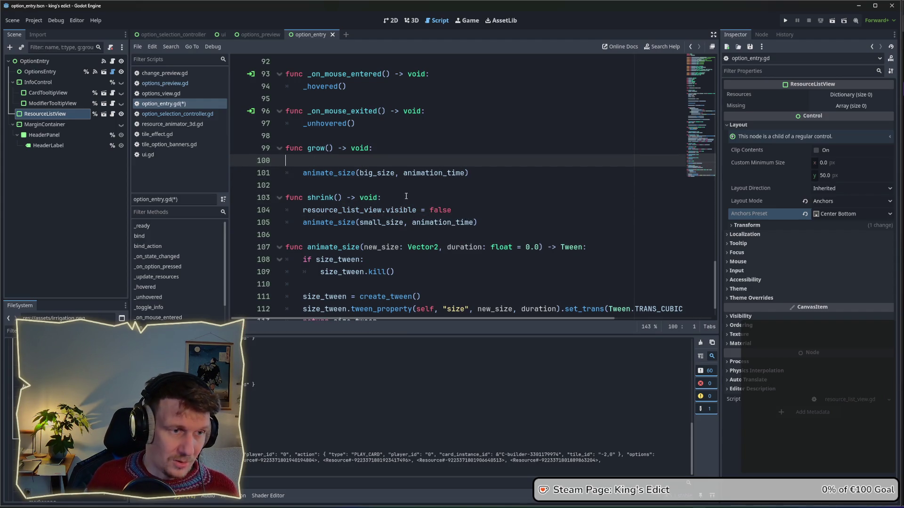
{"action": "key", "text": "BackSpace"}
{"action": "key", "text": "Down"}
{"action": "key", "text": "ctrl+Right"}
{"action": "type", "text": "."}
{"action": "key", "text": "Return"}
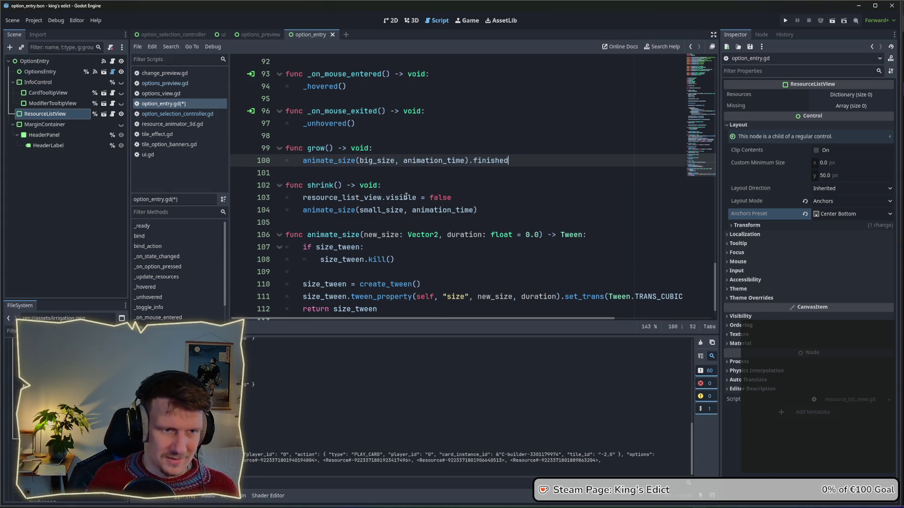
{"action": "key", "text": "ctrl+s"}
Connect it to func (): resource_list_view.visible = true and run the game with F5
{"action": "type", "text": "conn"}
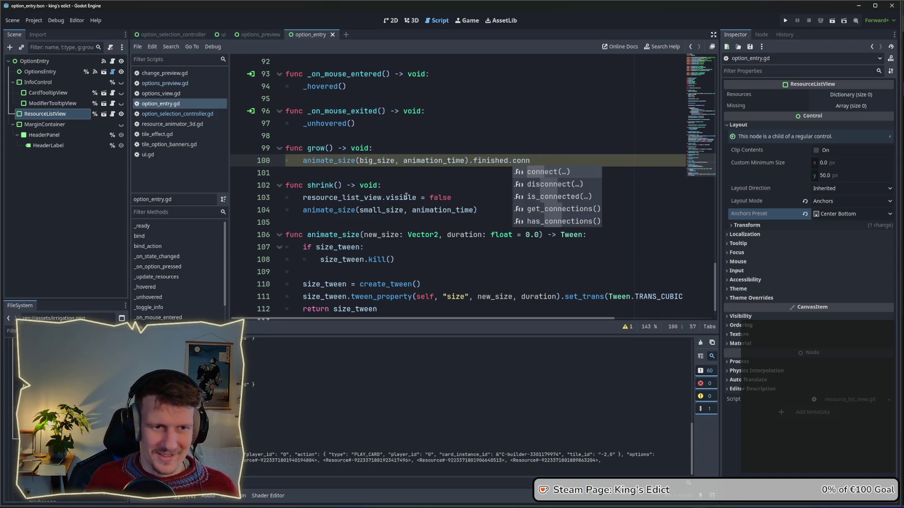
{"action": "key", "text": "Return"}
{"action": "type", "text": "func "}
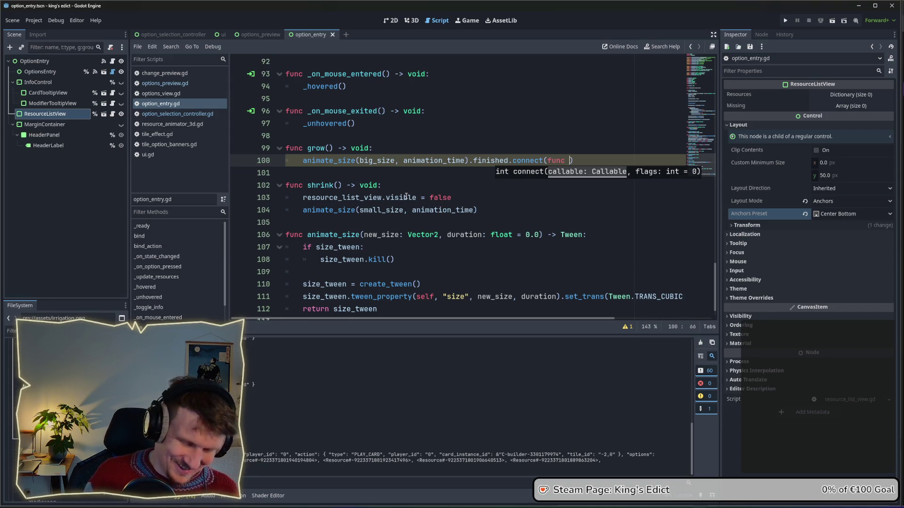
{"action": "type", "text": "()"}
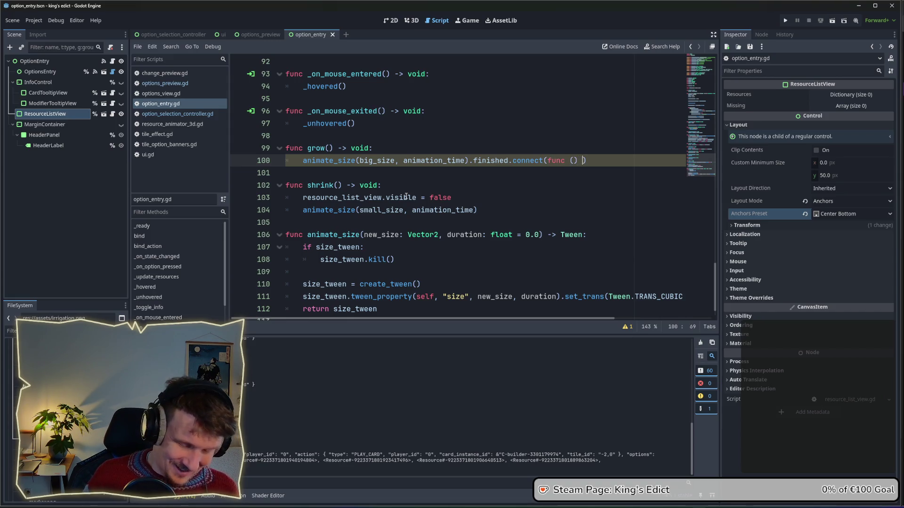
{"action": "type", "text": ": "}
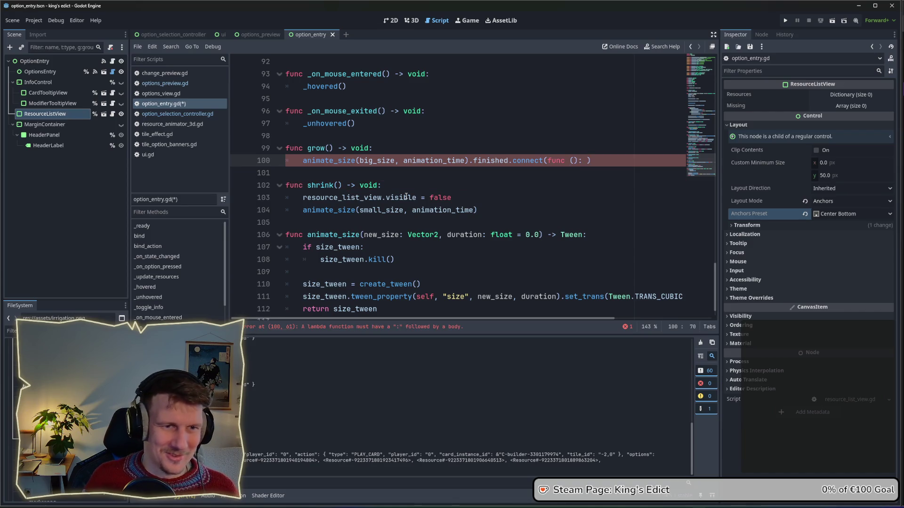
{"action": "type", "text": "resource"}
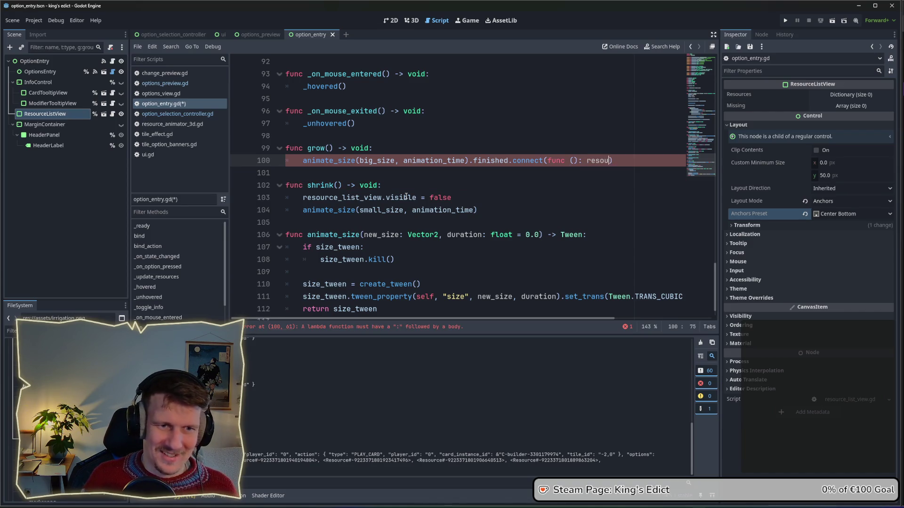
{"action": "key", "text": "Return"}
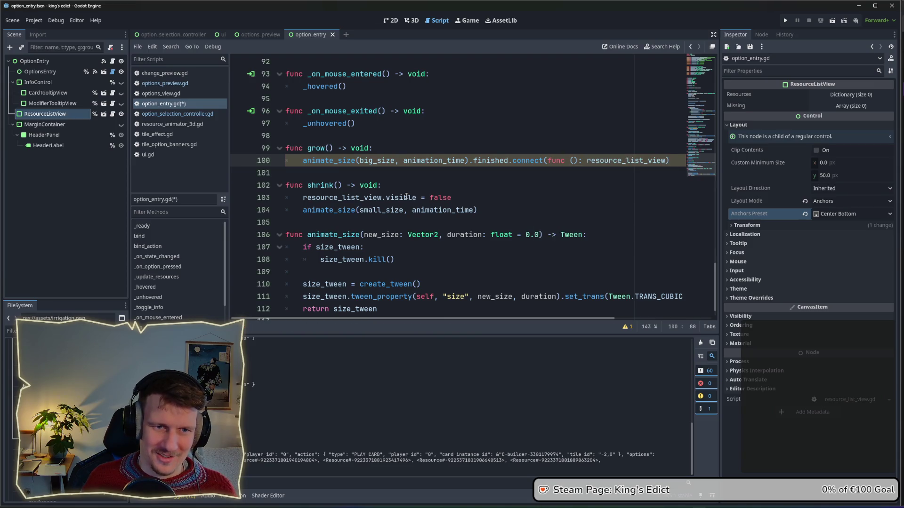
{"action": "key", "text": "BackSpace"}
{"action": "type", "text": ".visu"}
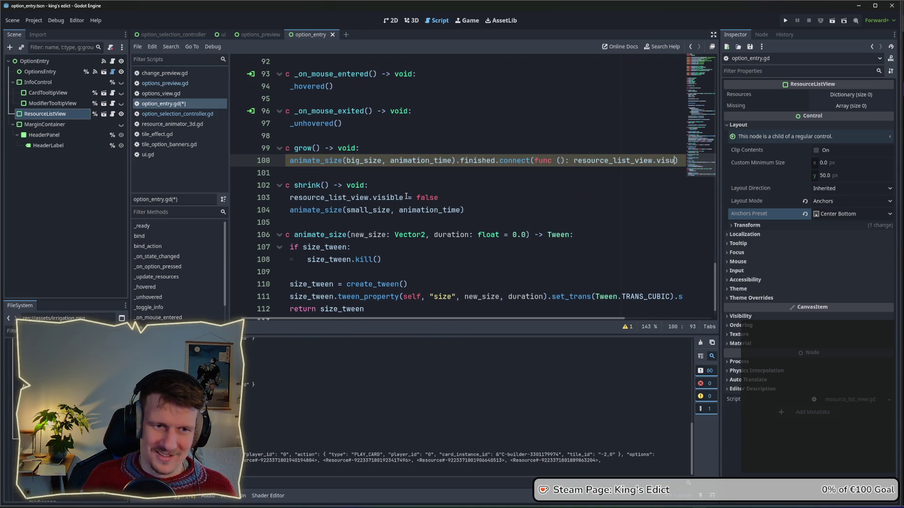
{"action": "type", "text": "ible "}
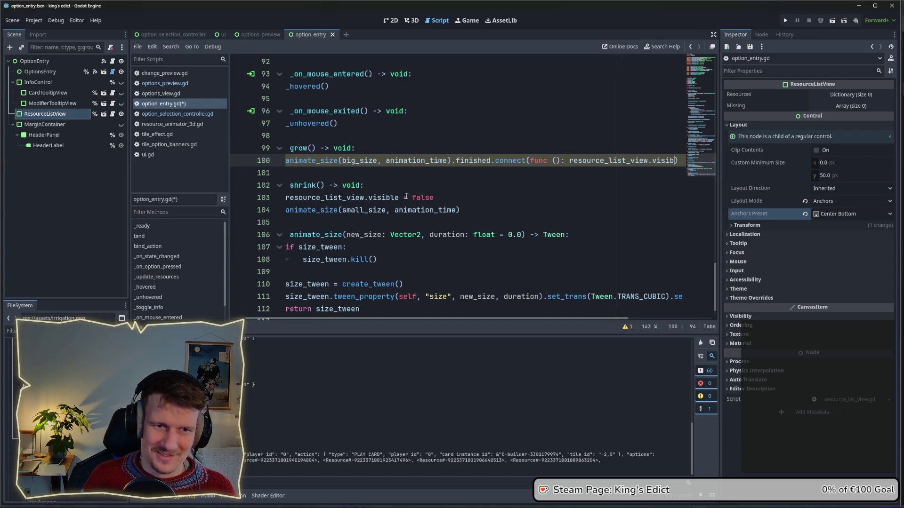
{"action": "type", "text": "= true"}
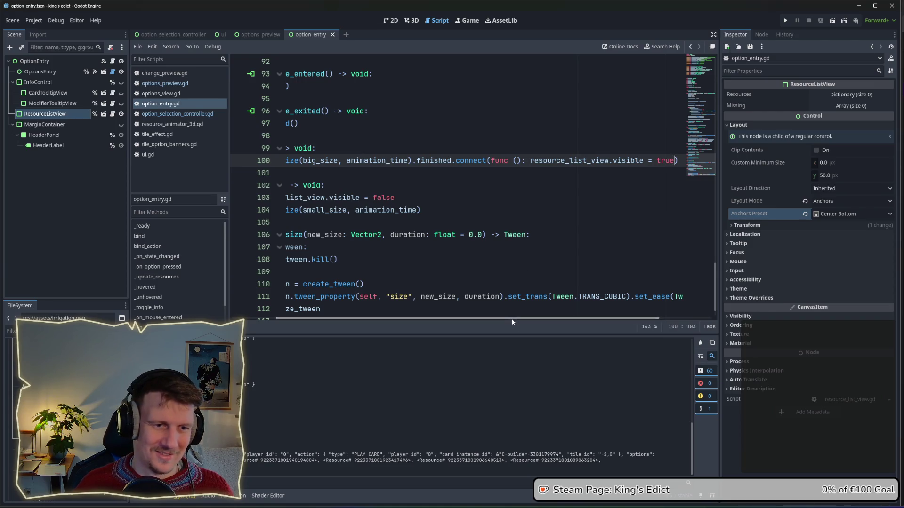
{"action": "scroll", "coordinate": [416, 256], "scroll_direction": "left", "scroll_amount": 3}
{"action": "key", "text": "F5"}
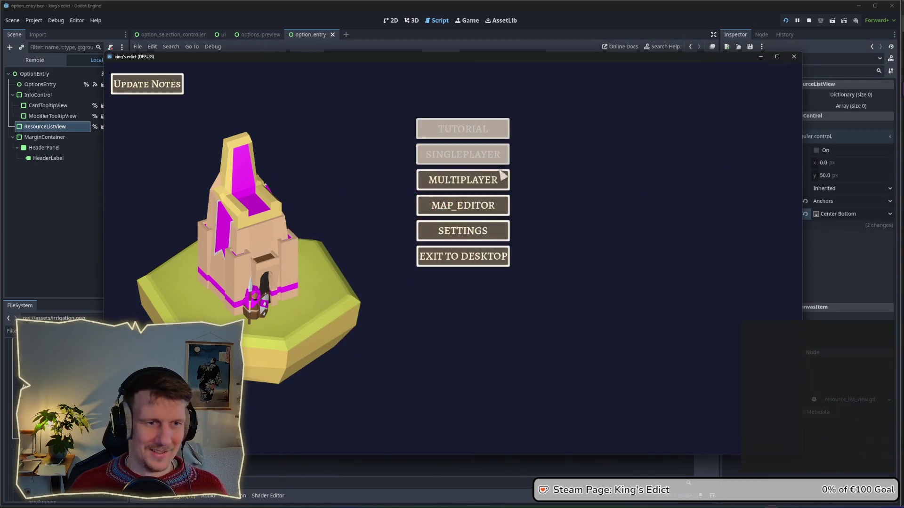
Create a multiplayer game with the map set to i_know_this_place.map
{"action": "left_click", "coordinate": [508, 178]}
{"action": "left_click", "coordinate": [516, 163]}
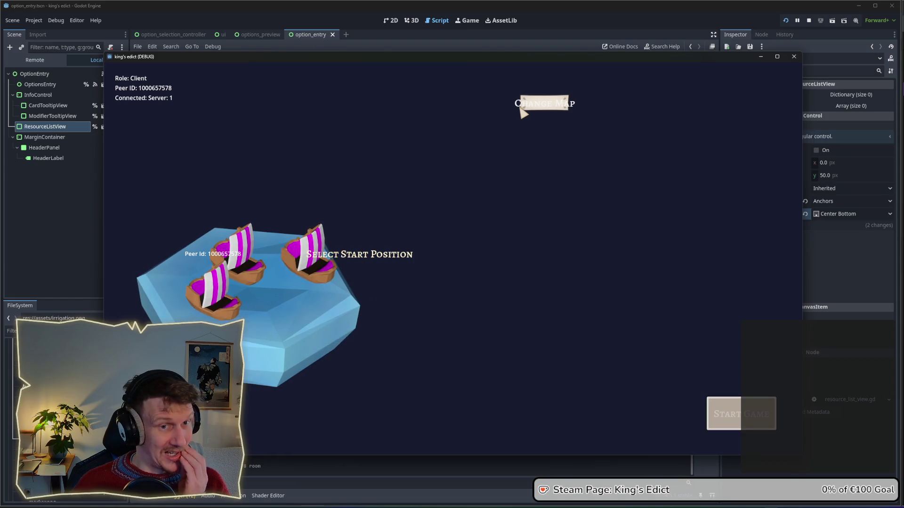
{"action": "left_click", "coordinate": [521, 109]}
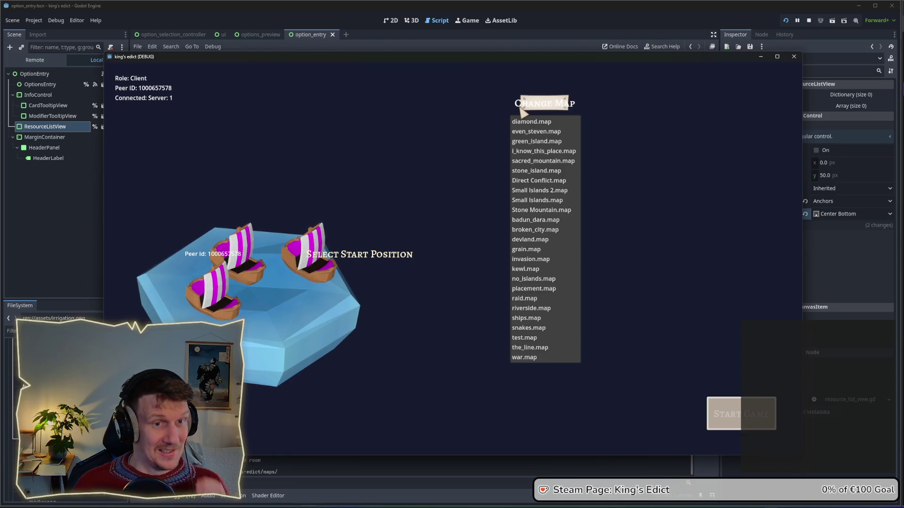
{"action": "left_click", "coordinate": [534, 193]}
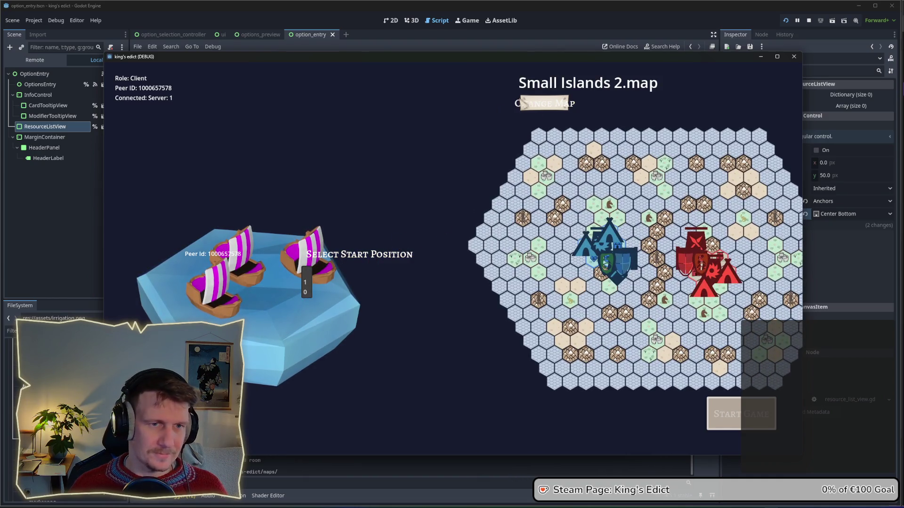
{"action": "left_click", "coordinate": [522, 103]}
{"action": "left_click", "coordinate": [546, 153]}
Pick a start position, start the match, and play a card onto a tile
{"action": "left_click", "coordinate": [311, 282]}
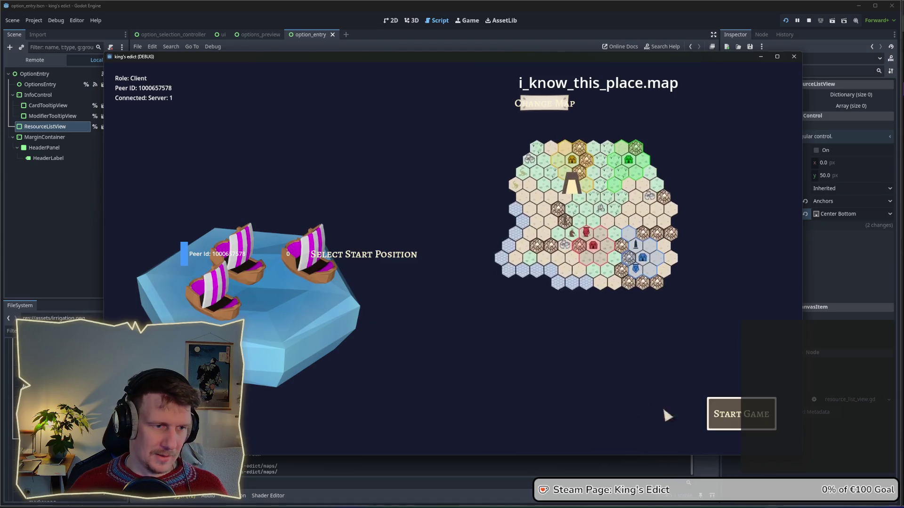
{"action": "left_click", "coordinate": [732, 424]}
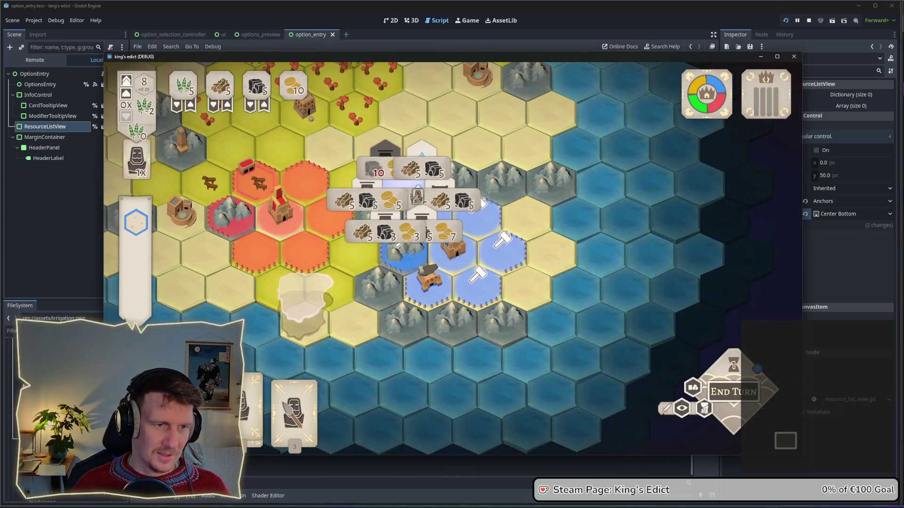
{"action": "left_click", "coordinate": [307, 302]}
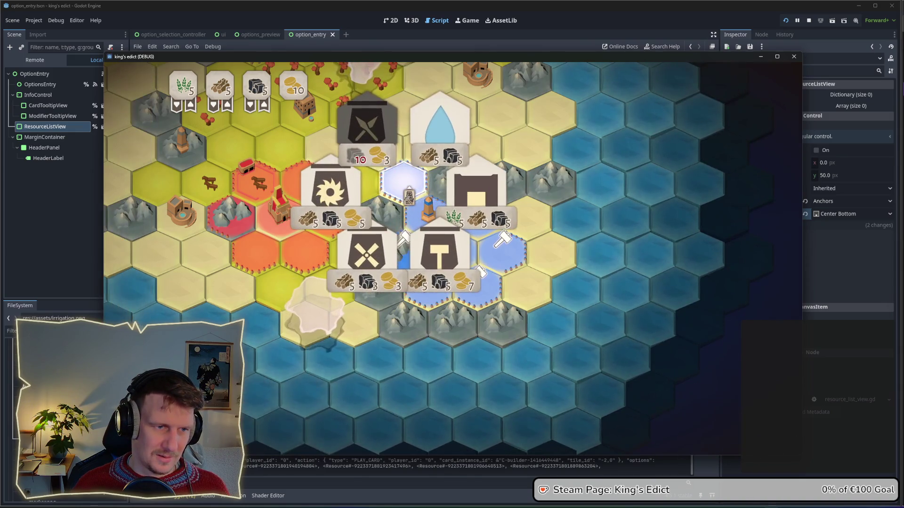
Stop the game and hide the ResourceListView node by default
{"action": "key", "text": "F8"}
{"action": "left_click", "coordinate": [121, 126]}
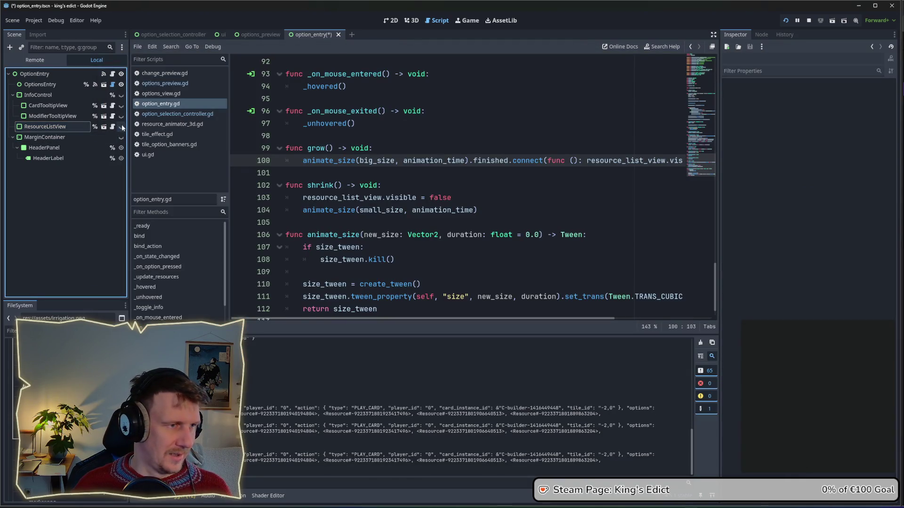
{"action": "key", "text": "alt+Tab"}
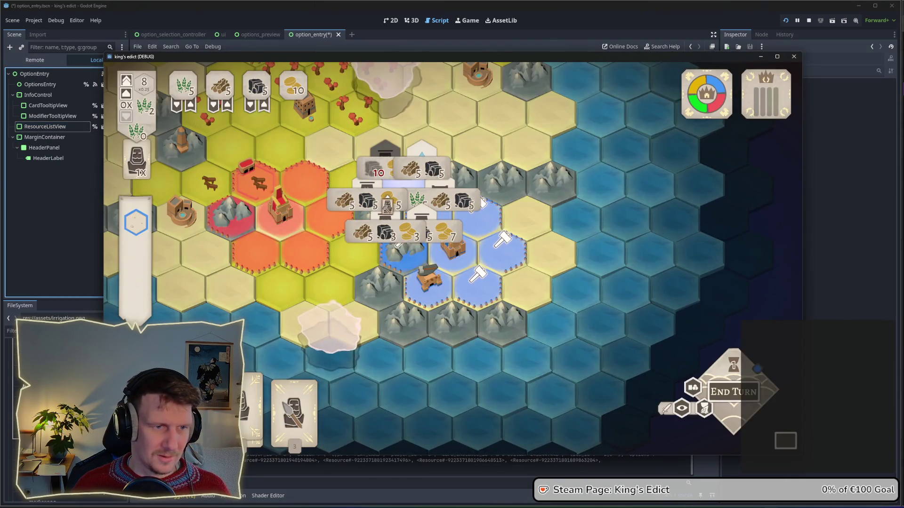
{"action": "key", "text": "F8"}
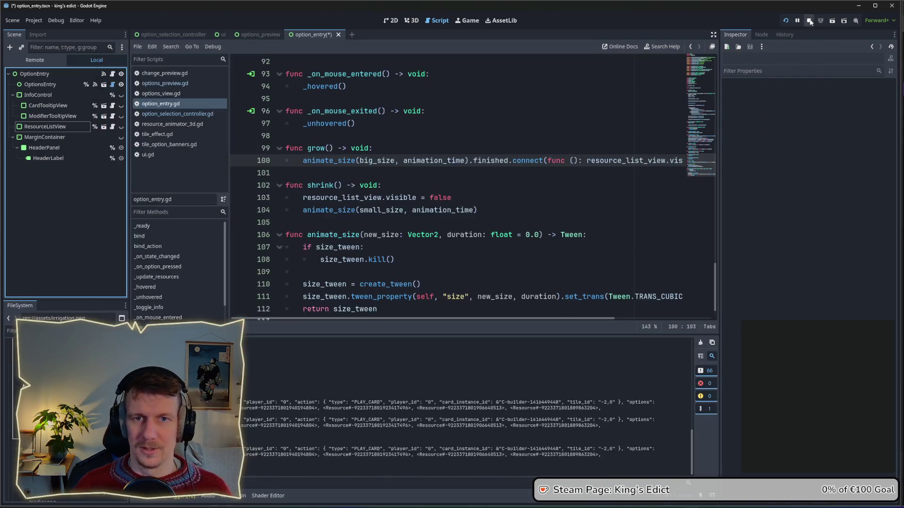
Relaunch and start a new multiplayer match on i_know_this_place.map
{"action": "left_click", "coordinate": [783, 21]}
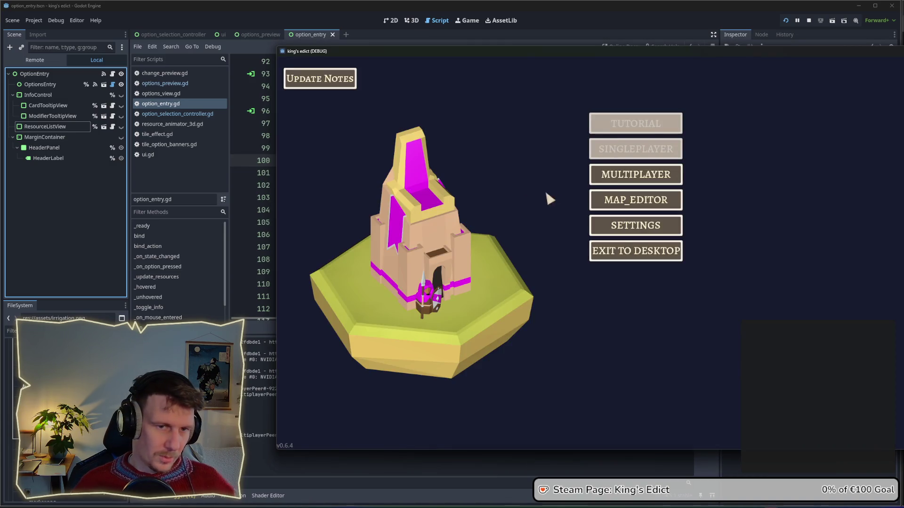
{"action": "left_click", "coordinate": [654, 173]}
{"action": "left_click", "coordinate": [693, 164]}
{"action": "left_click", "coordinate": [701, 99]}
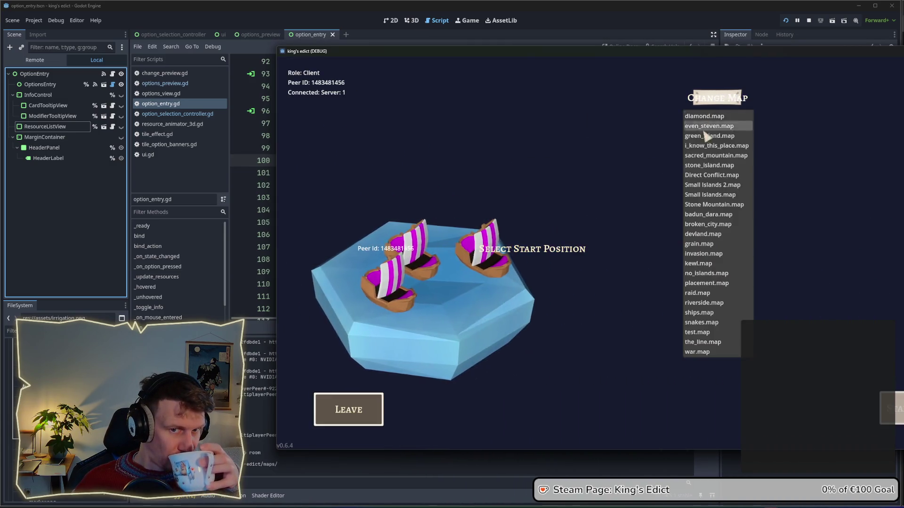
{"action": "left_click", "coordinate": [706, 150]}
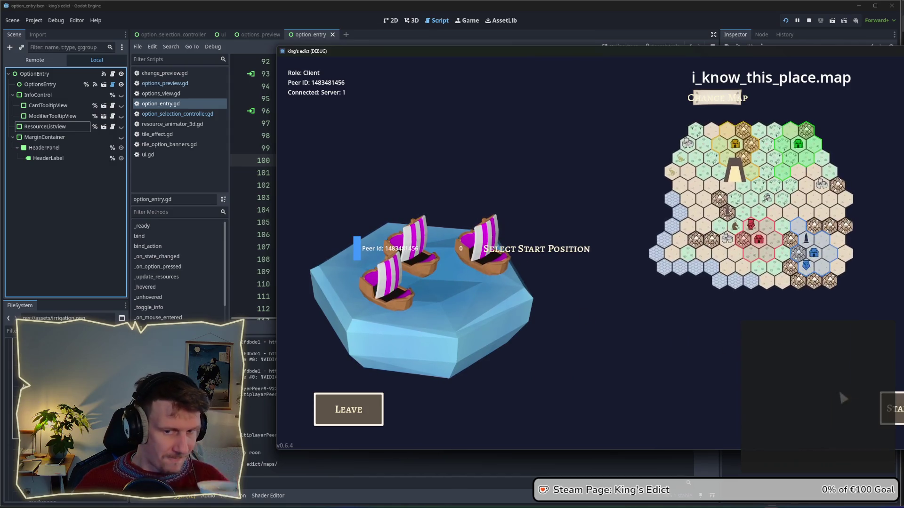
{"action": "left_click", "coordinate": [383, 271]}
Play a card onto a tile near the castle to bring up building options
{"action": "left_click_drag", "start_coordinate": [596, 52], "coordinate": [433, 53]}
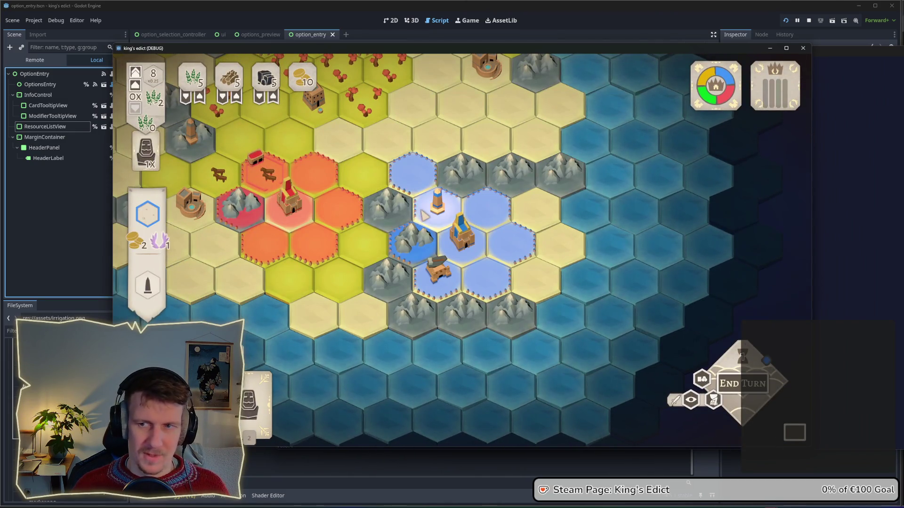
{"action": "left_click", "coordinate": [476, 296]}
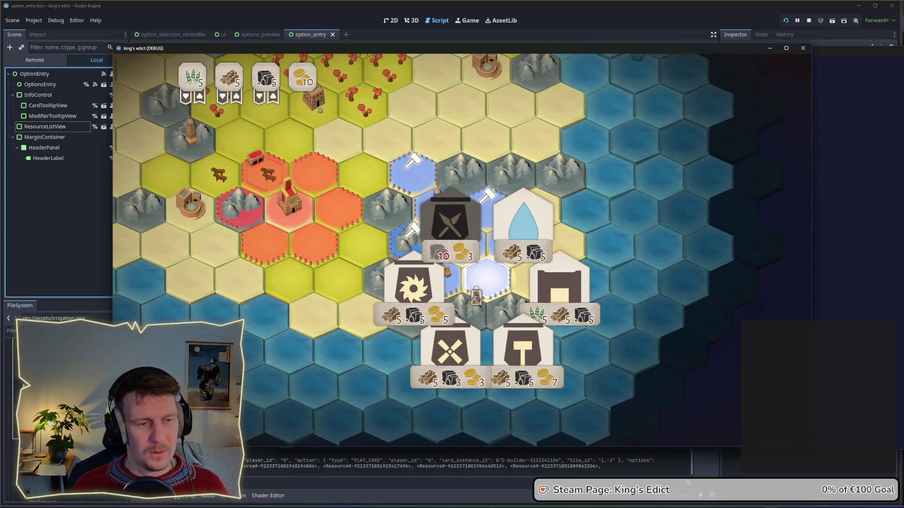
{"action": "left_click", "coordinate": [509, 257]}
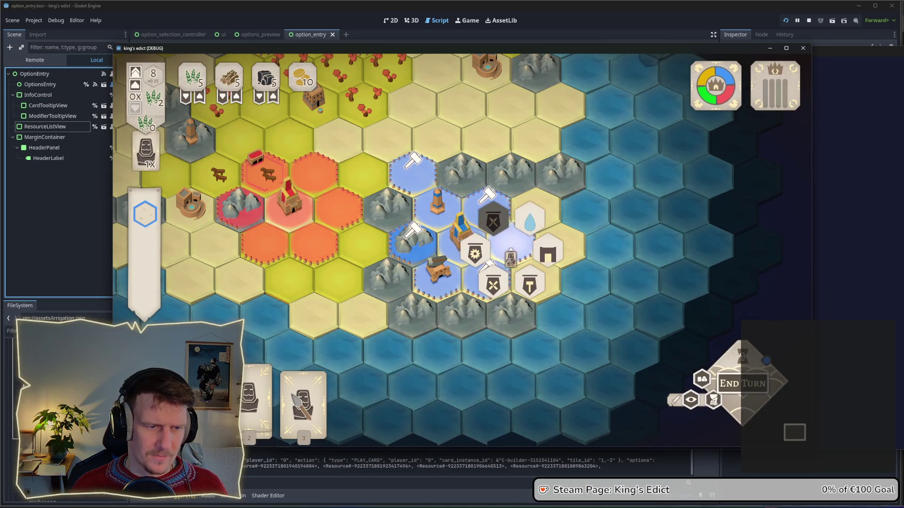
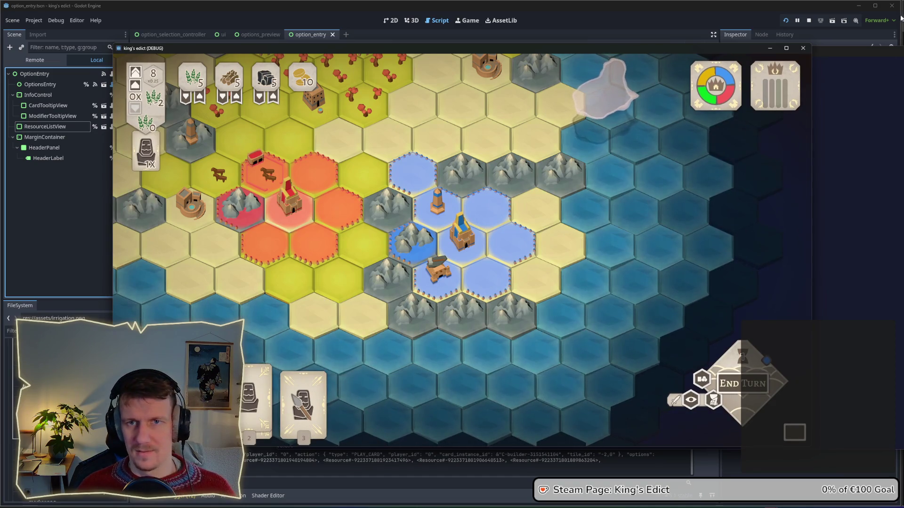
Stop the running game and delete the .finished.connect callback chained after animate_size in grow()
{"action": "left_click", "coordinate": [803, 48]}
{"action": "left_click", "coordinate": [414, 168]}
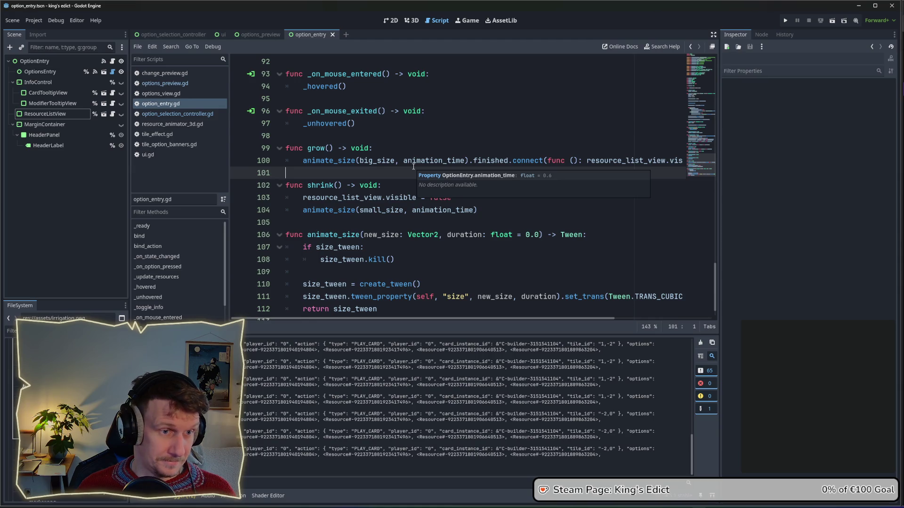
{"action": "left_click", "coordinate": [500, 161]}
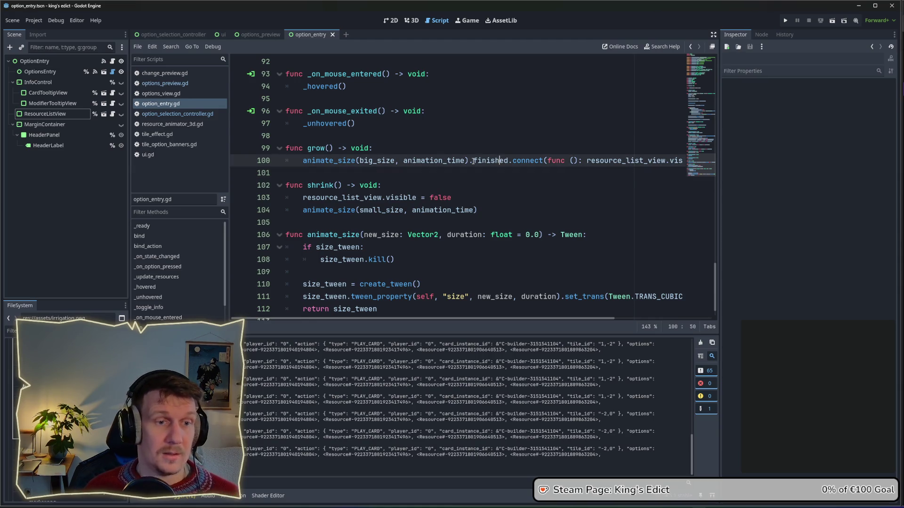
{"action": "key", "text": "shift+End"}
{"action": "key", "text": "BackSpace"}
{"action": "key", "text": "BackSpace"}
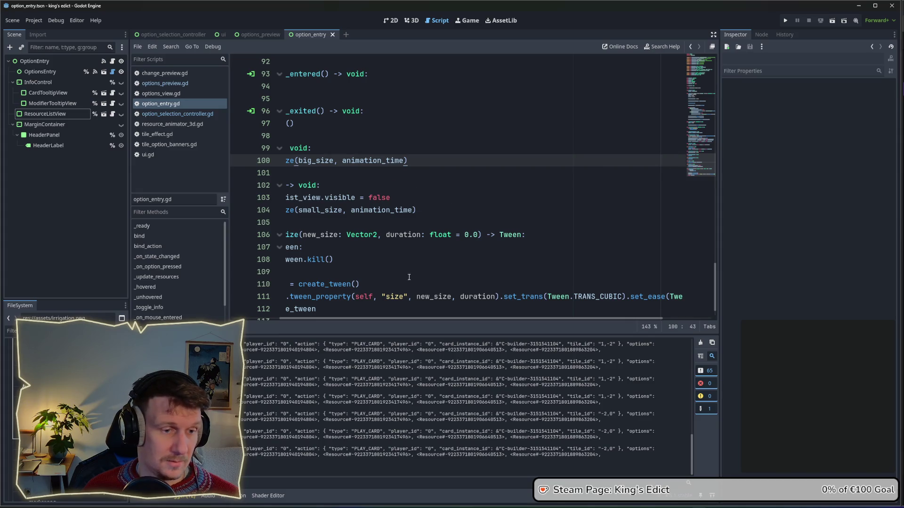
Paste animate_size()'s tween-creation lines into both grow() and shrink()
{"action": "scroll", "coordinate": [314, 310], "scroll_direction": "left", "scroll_amount": 5}
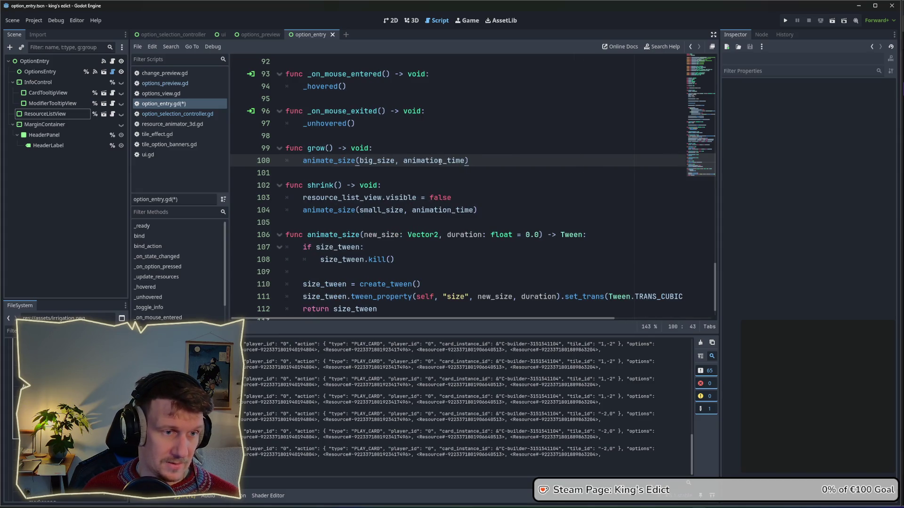
{"action": "scroll", "coordinate": [391, 278], "scroll_direction": "down", "scroll_amount": 1}
{"action": "mouse_move", "coordinate": [391, 284]}
{"action": "left_mouse_down"}
{"action": "mouse_move", "coordinate": [329, 235]}
{"action": "mouse_move", "coordinate": [329, 210]}
{"action": "left_mouse_up"}
{"action": "key", "text": "ctrl+c"}
{"action": "left_click_drag", "start_coordinate": [472, 136], "coordinate": [285, 135]}
{"action": "key", "text": "ctrl+v"}
{"action": "scroll", "coordinate": [440, 221], "scroll_direction": "down", "scroll_amount": 1}
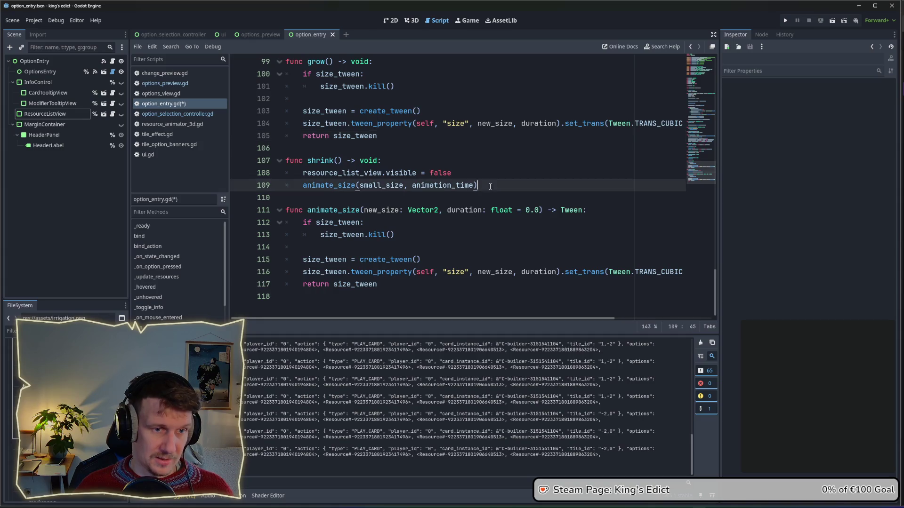
{"action": "left_click_drag", "start_coordinate": [478, 191], "coordinate": [285, 178]}
{"action": "key", "text": "ctrl+v"}
Delete the animate_size() function and the return size_tween lines, then save option_entry.gd
{"action": "scroll", "coordinate": [391, 252], "scroll_direction": "down", "scroll_amount": 1}
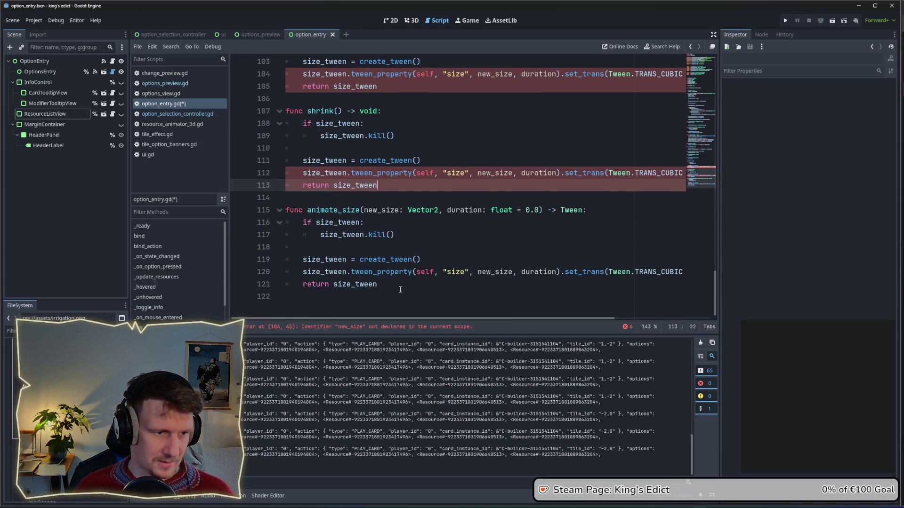
{"action": "left_click_drag", "start_coordinate": [400, 290], "coordinate": [285, 210]}
{"action": "key", "text": "BackSpace"}
{"action": "key", "text": "BackSpace"}
{"action": "left_click", "coordinate": [378, 187]}
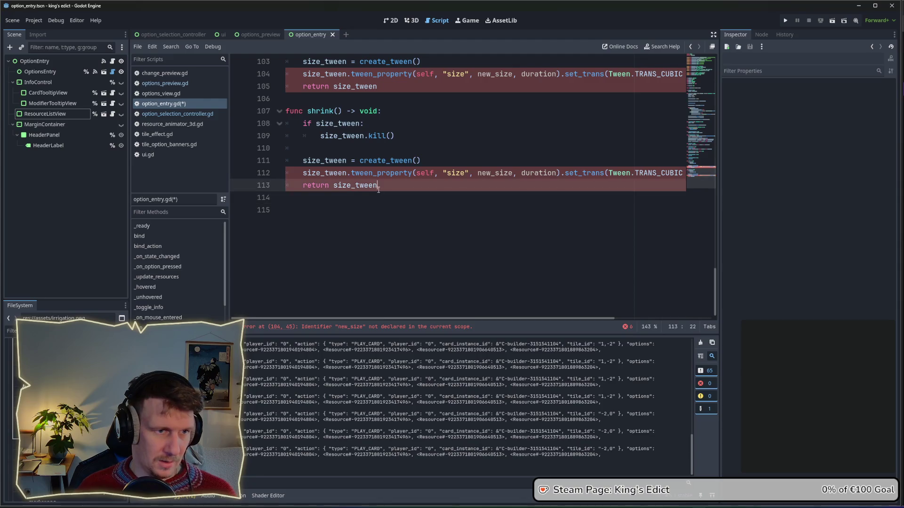
{"action": "key", "text": "shift+Home"}
{"action": "key", "text": "BackSpace"}
{"action": "key", "text": "BackSpace"}
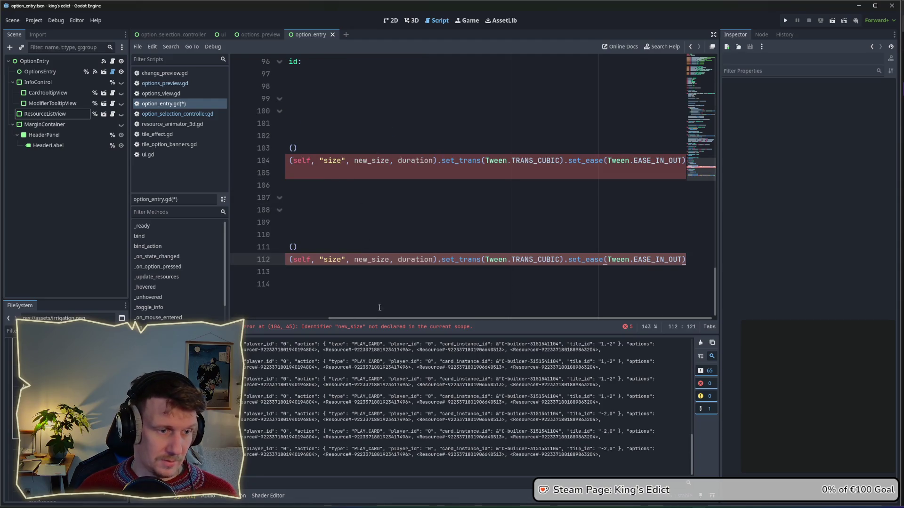
{"action": "left_click", "coordinate": [378, 173]}
{"action": "left_click_drag", "start_coordinate": [377, 185], "coordinate": [252, 184]}
{"action": "key", "text": "BackSpace"}
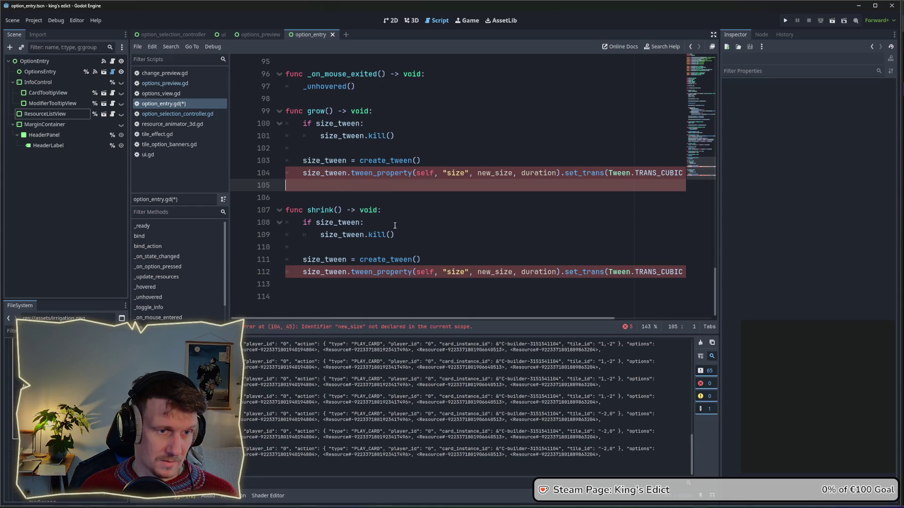
{"action": "key", "text": "BackSpace"}
{"action": "key", "text": "ctrl+s"}
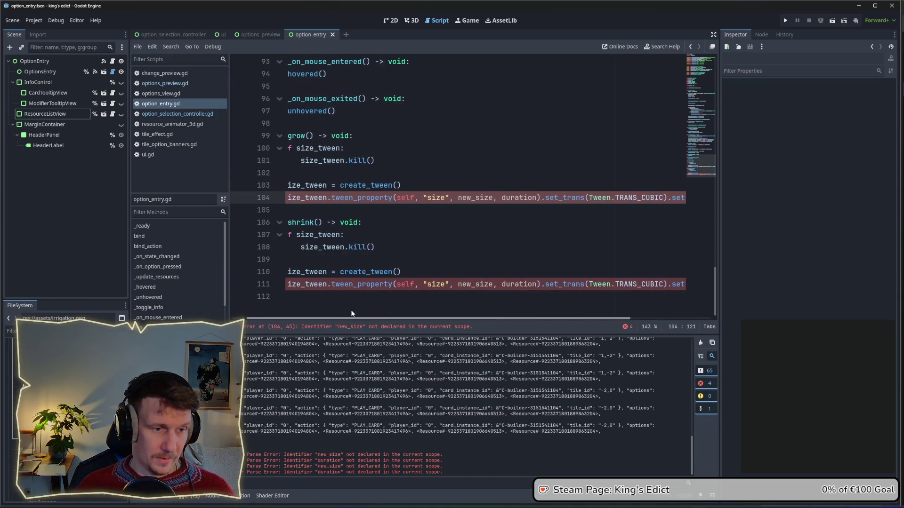
In grow()'s tween_property call, replace new_size with big_size and duration with animation_time
{"action": "double_click", "coordinate": [479, 203]}
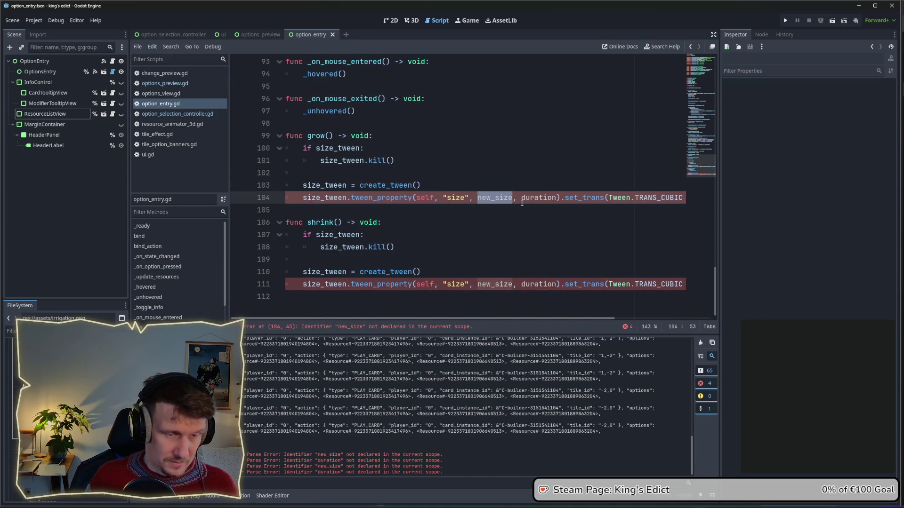
{"action": "type", "text": "big_size"}
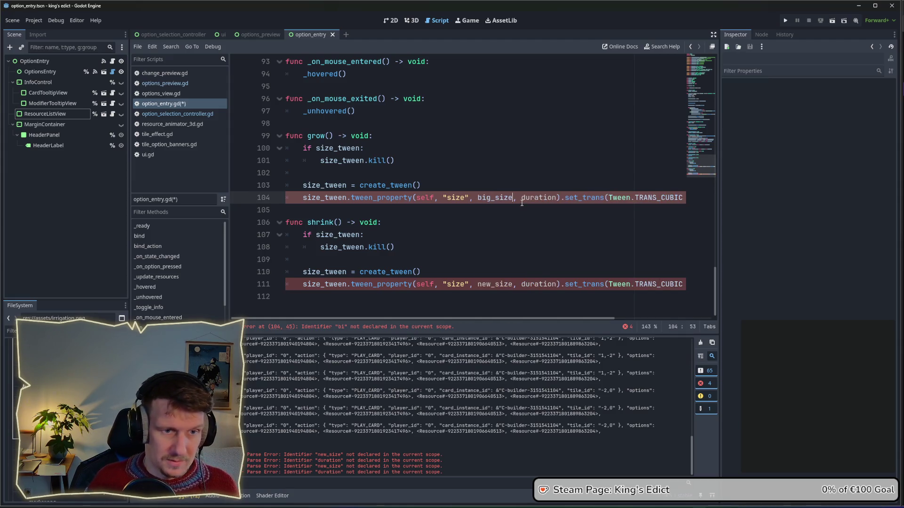
{"action": "key", "text": "ctrl+s"}
{"action": "left_click", "coordinate": [491, 286]}
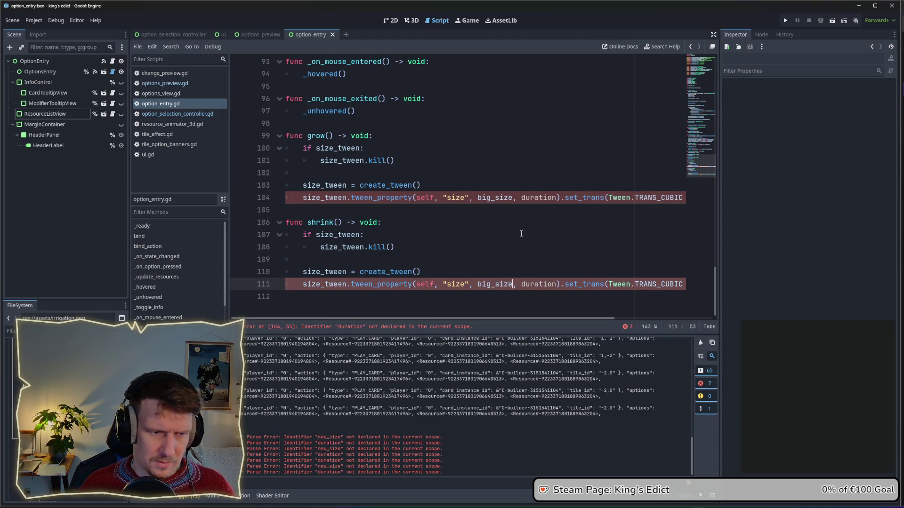
{"action": "double_click", "coordinate": [540, 198]}
{"action": "type", "text": "animation_time"}
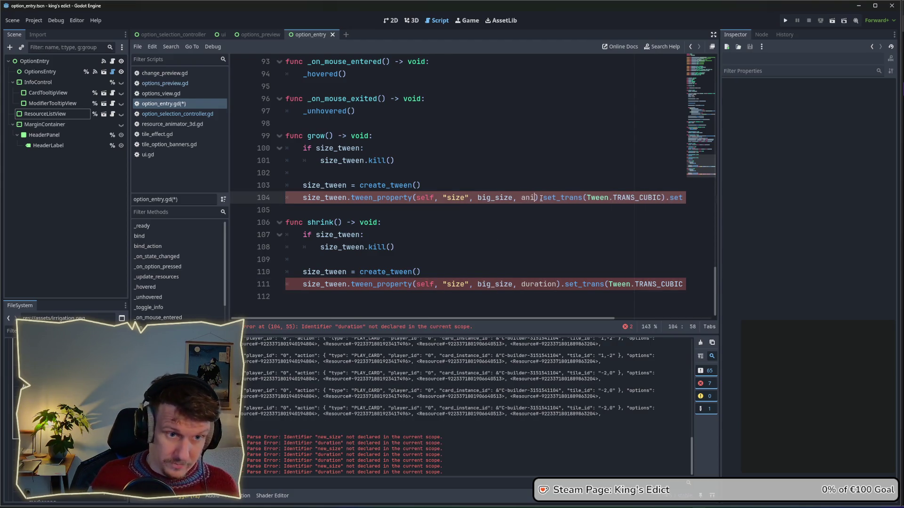
{"action": "key", "text": "ctrl+s"}
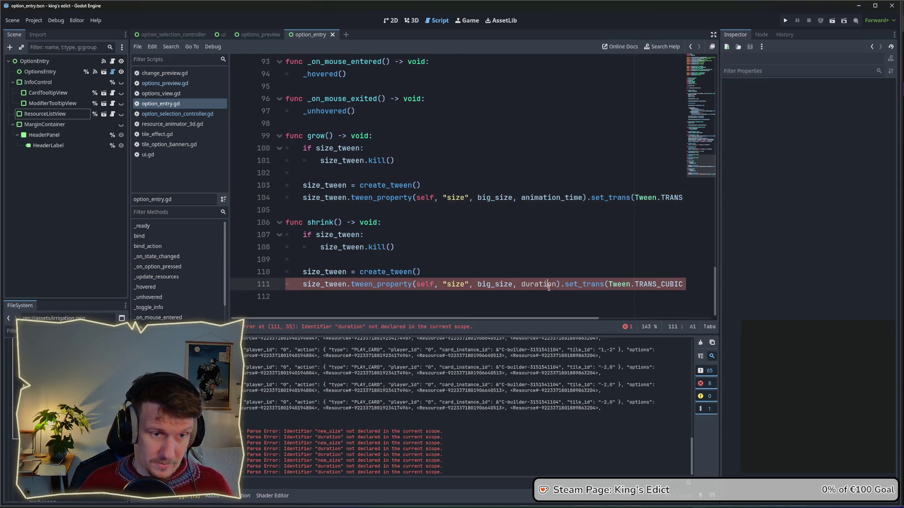
In shrink()'s tween_property call, use small_size and animation_time, then save the script
{"action": "double_click", "coordinate": [544, 284]}
{"action": "type", "text": "animation"}
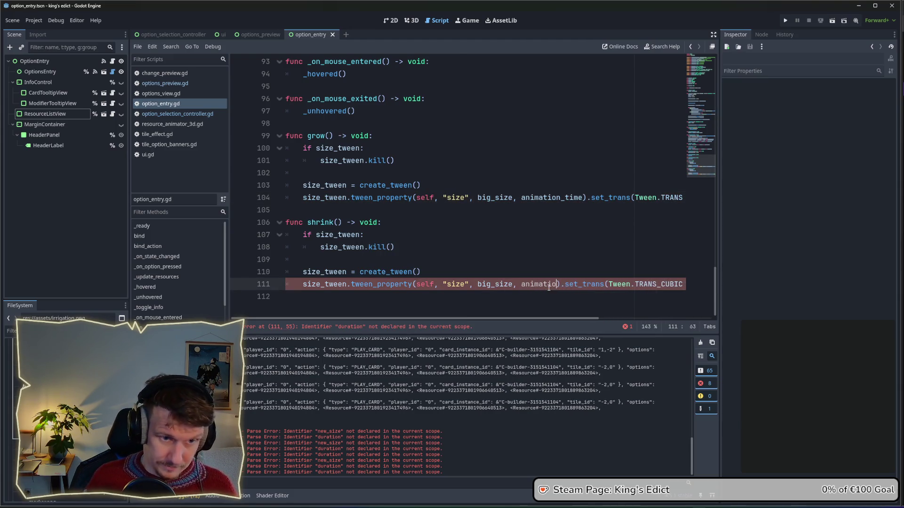
{"action": "left_click", "coordinate": [493, 285]}
{"action": "key", "text": "BackSpace"}
{"action": "key", "text": "BackSpace"}
{"action": "key", "text": "BackSpace"}
{"action": "type", "text": "smal"}
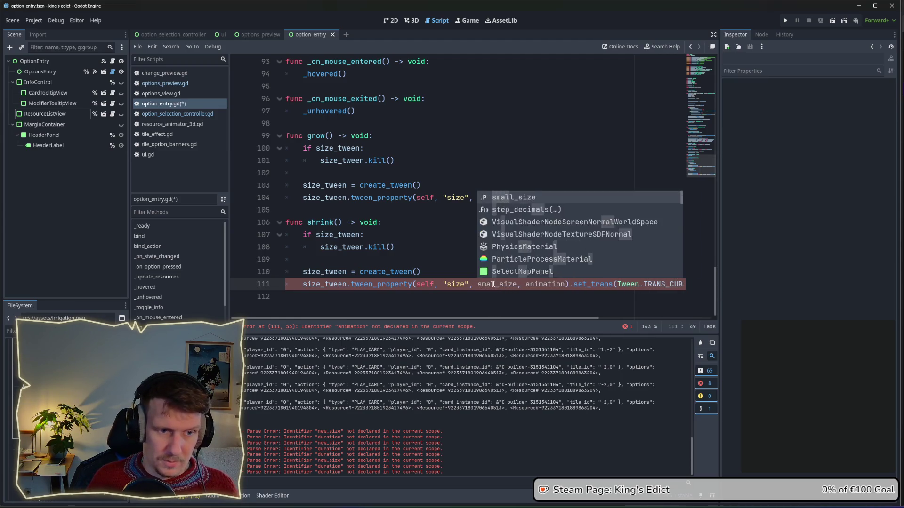
{"action": "type", "text": "l"}
{"action": "key", "text": "Escape"}
{"action": "double_click", "coordinate": [548, 285]}
{"action": "left_click", "coordinate": [548, 197]}
{"action": "double_click", "coordinate": [549, 197]}
{"action": "key", "text": "ctrl+c"}
{"action": "double_click", "coordinate": [550, 285]}
{"action": "key", "text": "ctrl+v"}
{"action": "key", "text": "ctrl+s"}
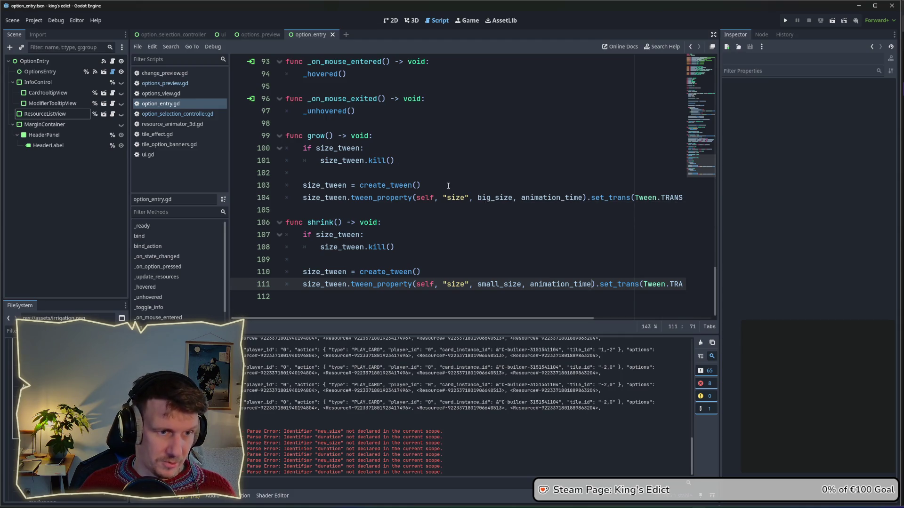
{"action": "left_click", "coordinate": [403, 209]}
Above create_tween in grow(), add a line setting resource_list_view.visible
{"action": "key", "text": "ctrl+shift+Return"}
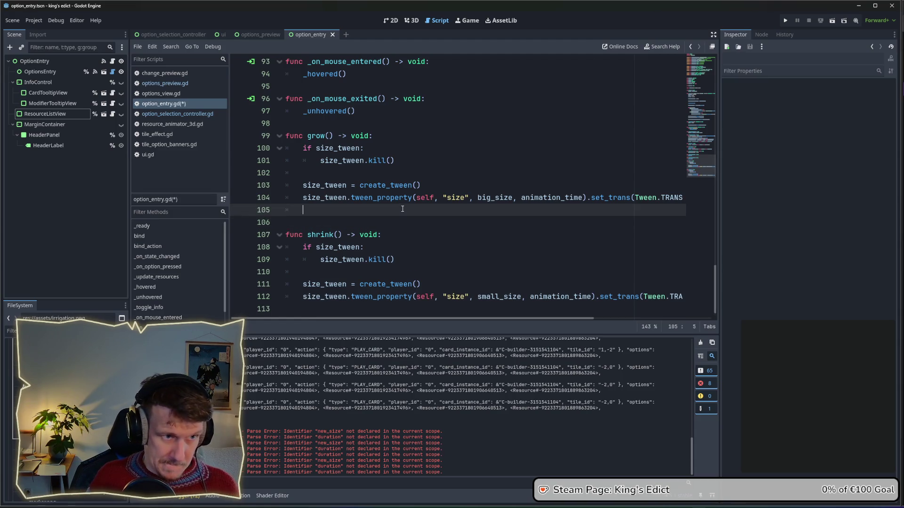
{"action": "key", "text": "Up"}
{"action": "key", "text": "Up"}
{"action": "key", "text": "Up"}
{"action": "key", "text": "Return"}
{"action": "key", "text": "Return"}
{"action": "key", "text": "Up"}
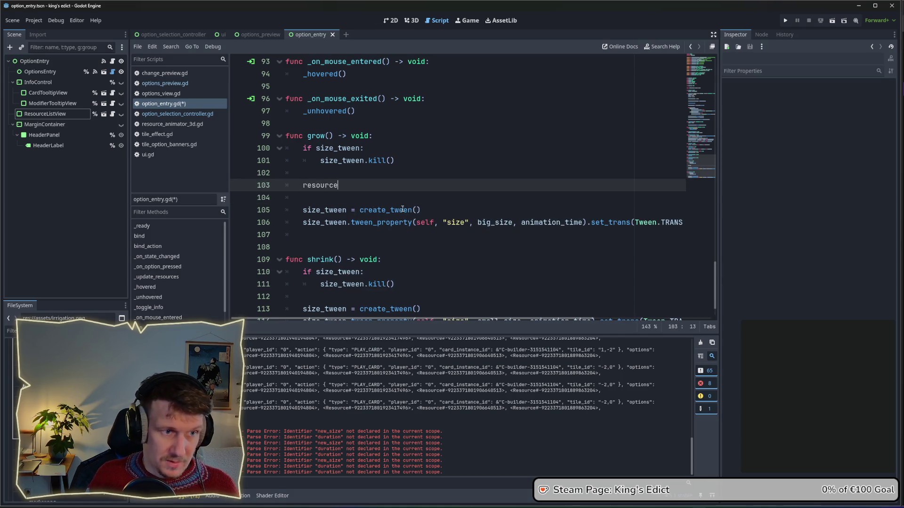
{"action": "key", "text": "Return"}
{"action": "type", "text": "."}
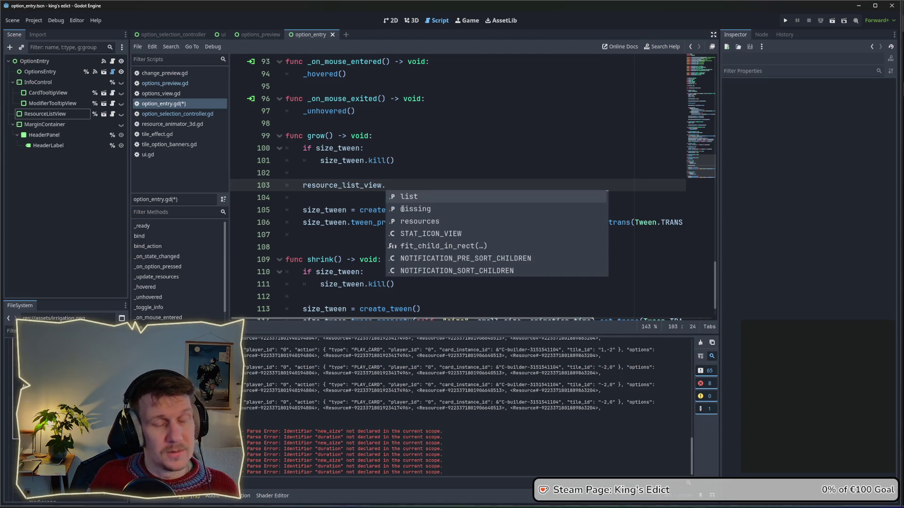
{"action": "type", "text": "vi"}
{"action": "key", "text": "Down"}
{"action": "key", "text": "Down"}
{"action": "key", "text": "Return"}
{"action": "type", "text": "0"}
{"action": "key", "text": "BackSpace"}
Add resource_list_view.scale = Vector2(0,0) below it and save the script
{"action": "key", "text": "Return"}
{"action": "key", "text": "Return"}
{"action": "type", "text": "source"}
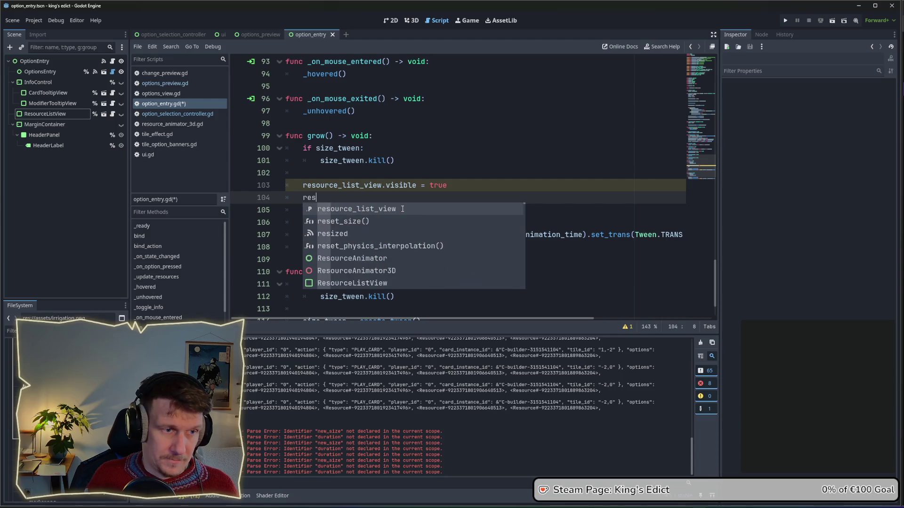
{"action": "key", "text": "Return"}
{"action": "type", "text": ".scale"}
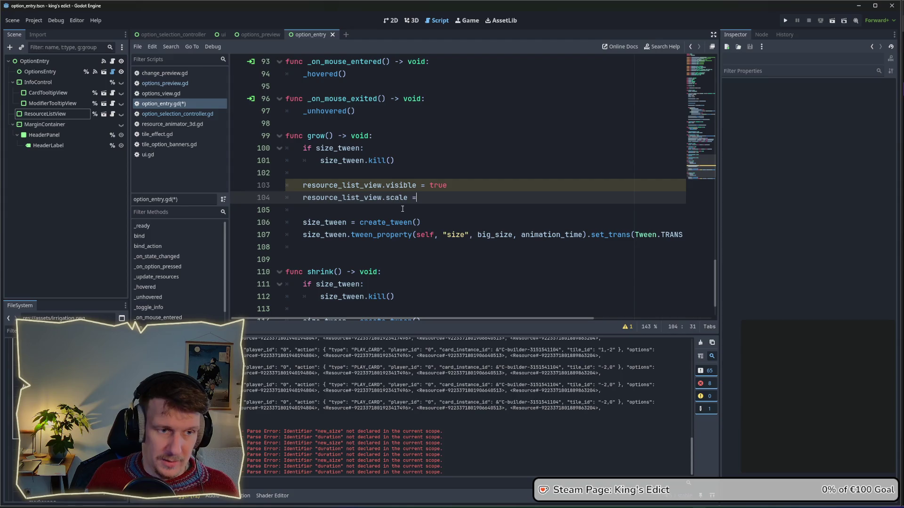
{"action": "type", "text": " = v"}
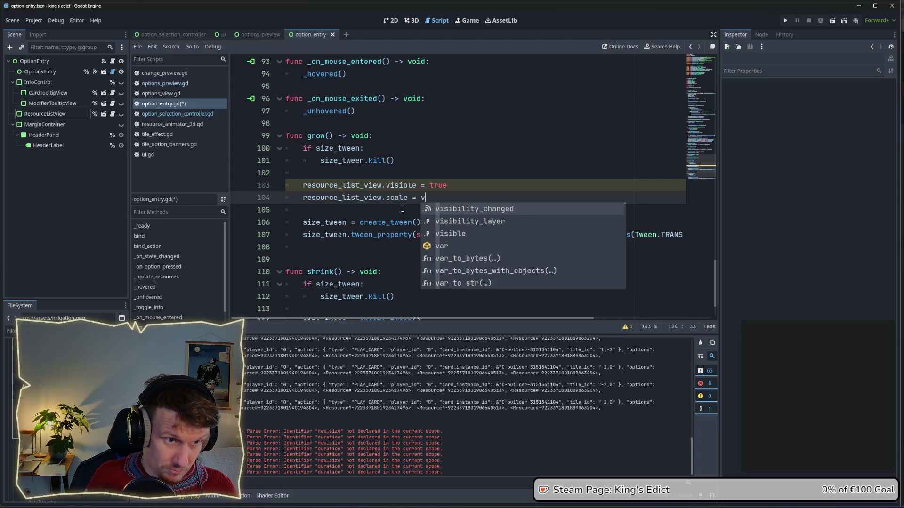
{"action": "key", "text": "BackSpace"}
{"action": "type", "text": "Vect"}
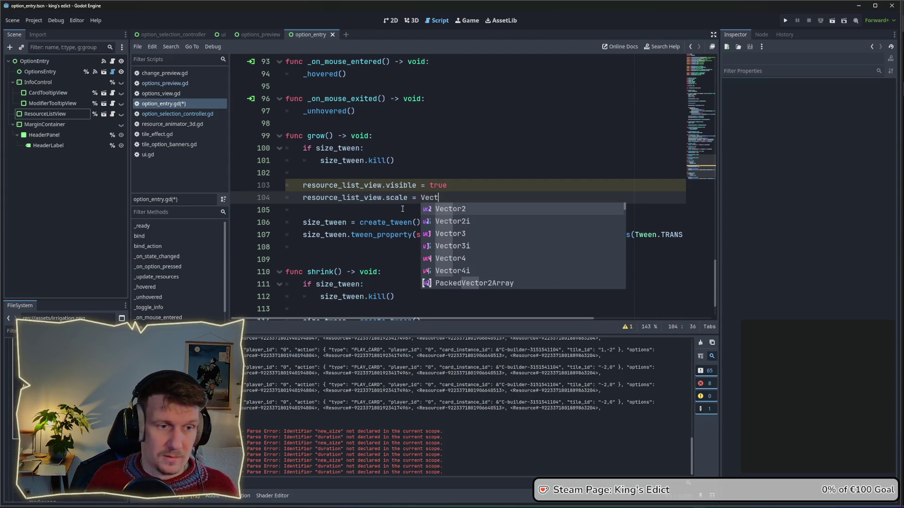
{"action": "key", "text": "Return"}
{"action": "key", "text": "Down"}
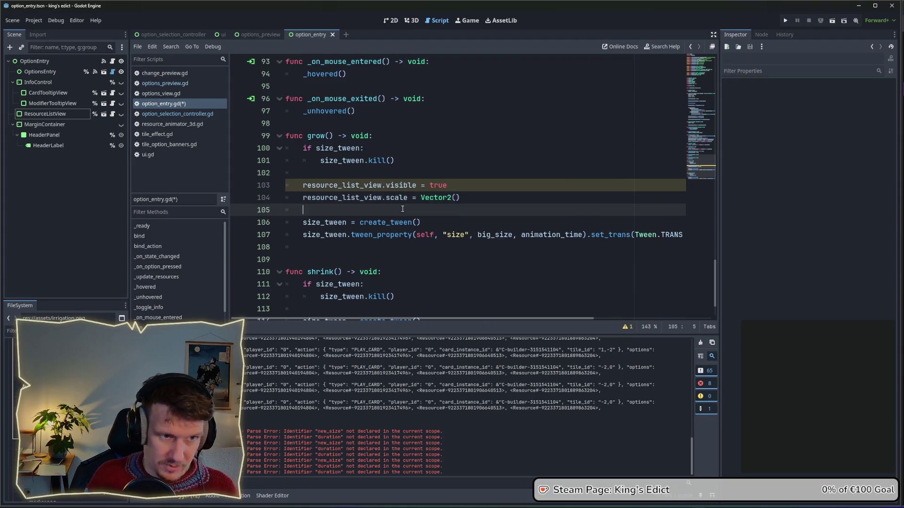
{"action": "key", "text": "Up"}
{"action": "key", "text": "End"}
{"action": "key", "text": "Left"}
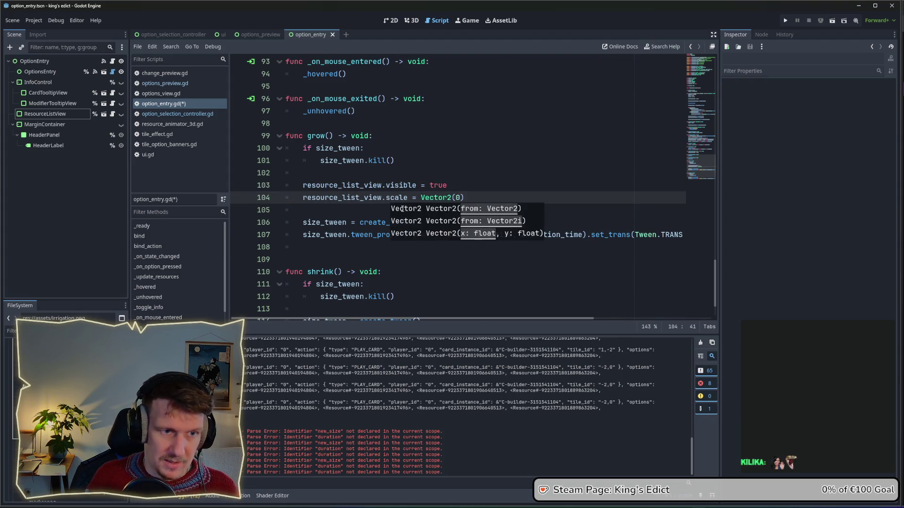
{"action": "key", "text": "ctrl+s"}
Add resource_list_view.pivot_offset = resource_list_view.size / 2 after the scale line
{"action": "left_click", "coordinate": [382, 246]}
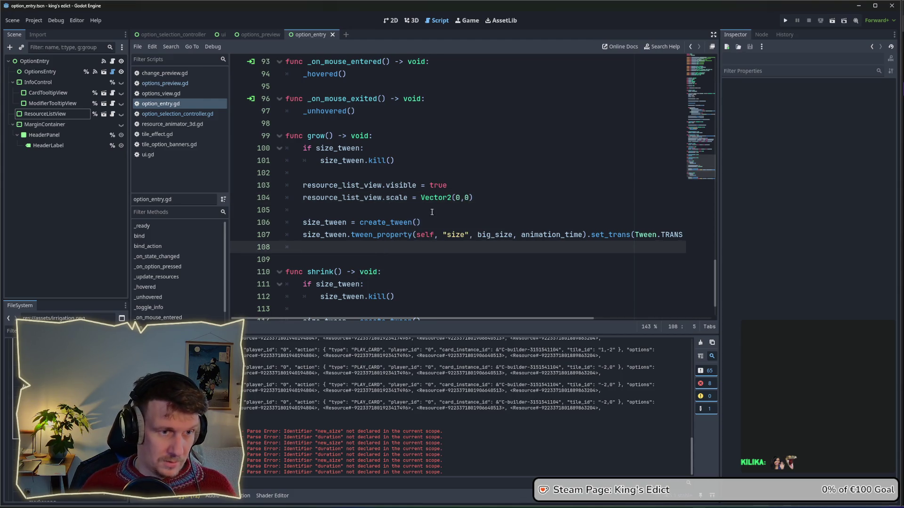
{"action": "left_click", "coordinate": [484, 196]}
{"action": "key", "text": "Return"}
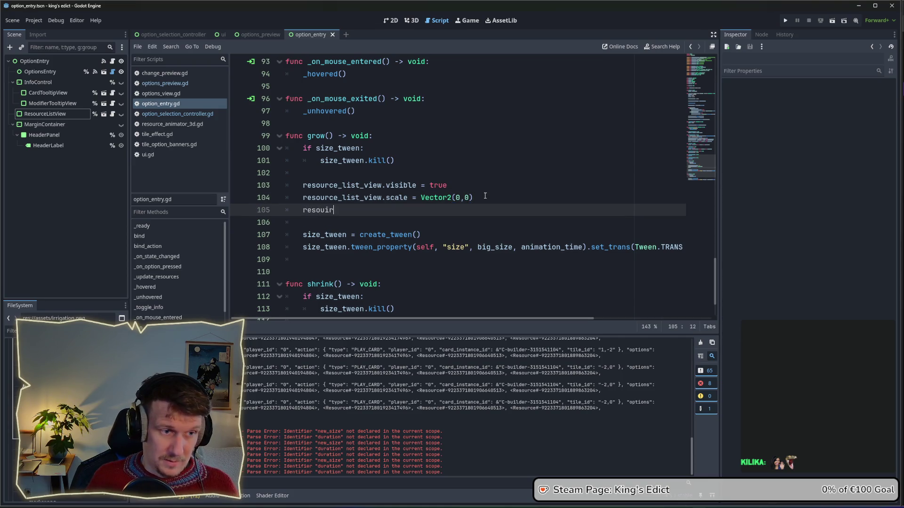
{"action": "key", "text": "BackSpace"}
{"action": "key", "text": "BackSpace"}
{"action": "type", "text": "rce"}
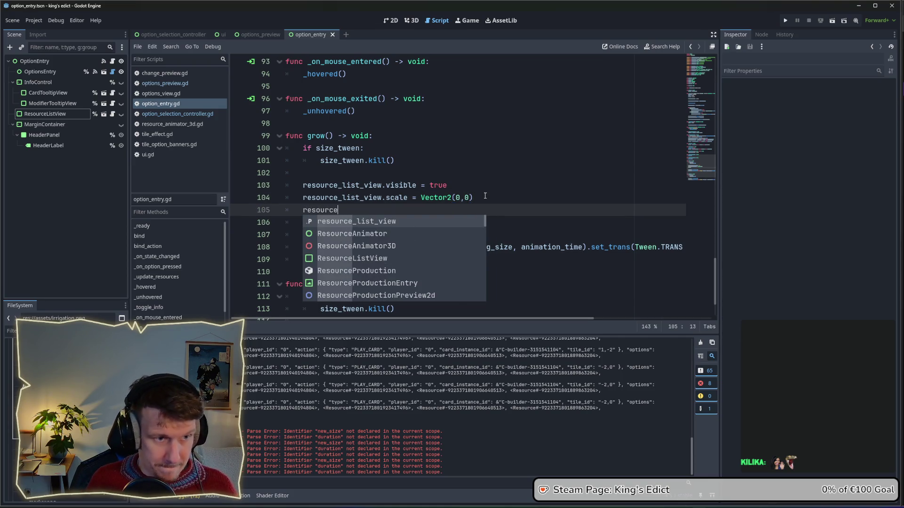
{"action": "key", "text": "Return"}
{"action": "type", "text": ".pi"}
{"action": "key", "text": "Return"}
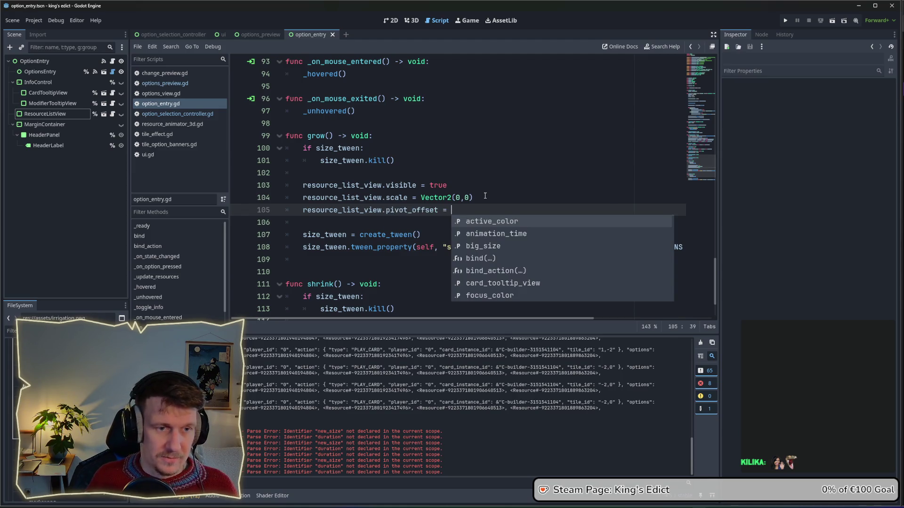
{"action": "type", "text": "s"}
{"action": "key", "text": "BackSpace"}
{"action": "type", "text": "reo"}
{"action": "key", "text": "BackSpace"}
{"action": "key", "text": "Return"}
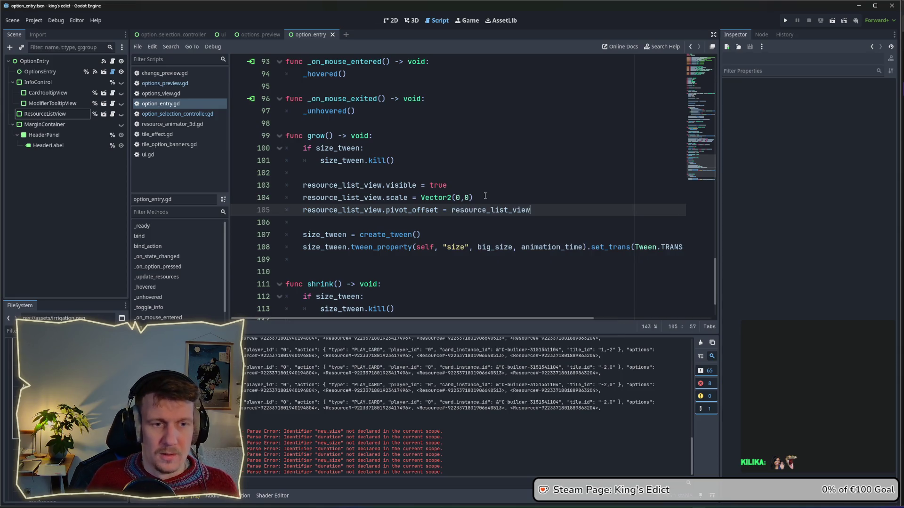
{"action": "type", "text": "ize / 2"}
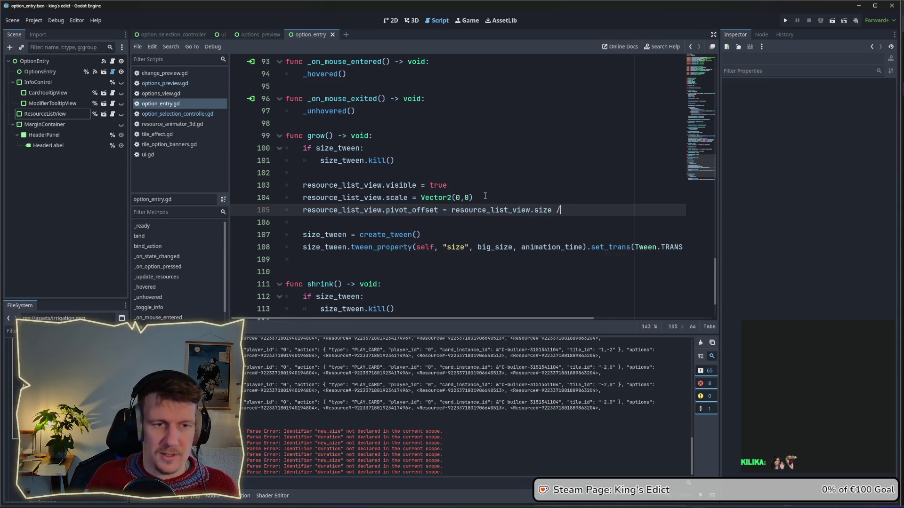
{"action": "scroll", "coordinate": [465, 189], "scroll_direction": "down", "scroll_amount": 2}
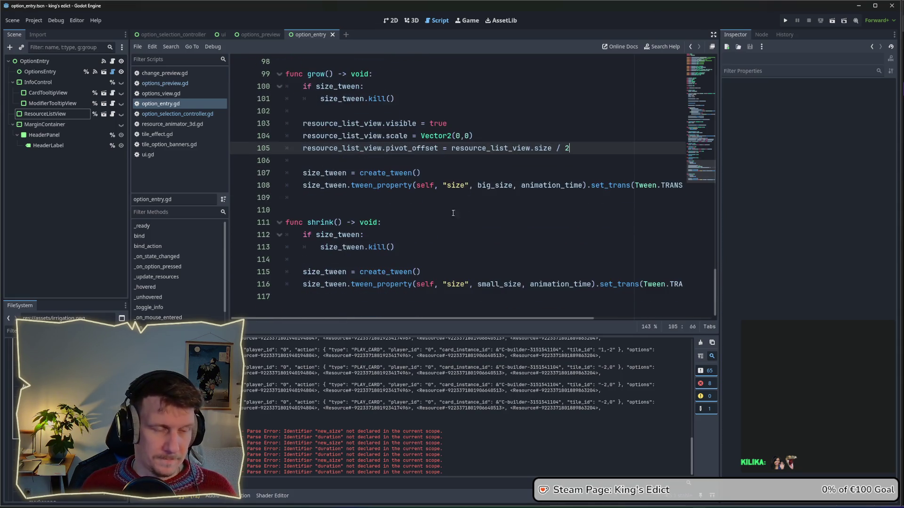
{"action": "left_click", "coordinate": [407, 201]}
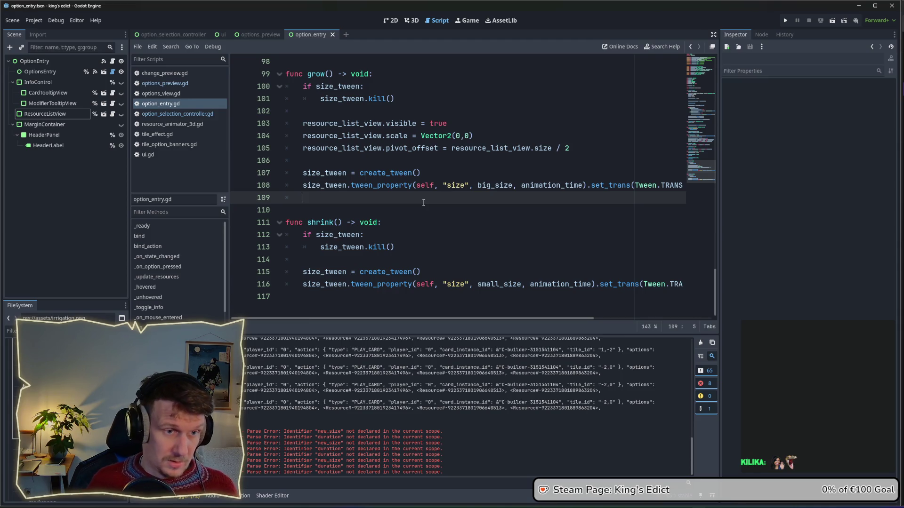
Add size_tween.set_parallel() after create_tween in grow() and duplicate the size tween_property line
{"action": "left_click", "coordinate": [437, 179]}
{"action": "key", "text": "Return"}
{"action": "type", "text": "si"}
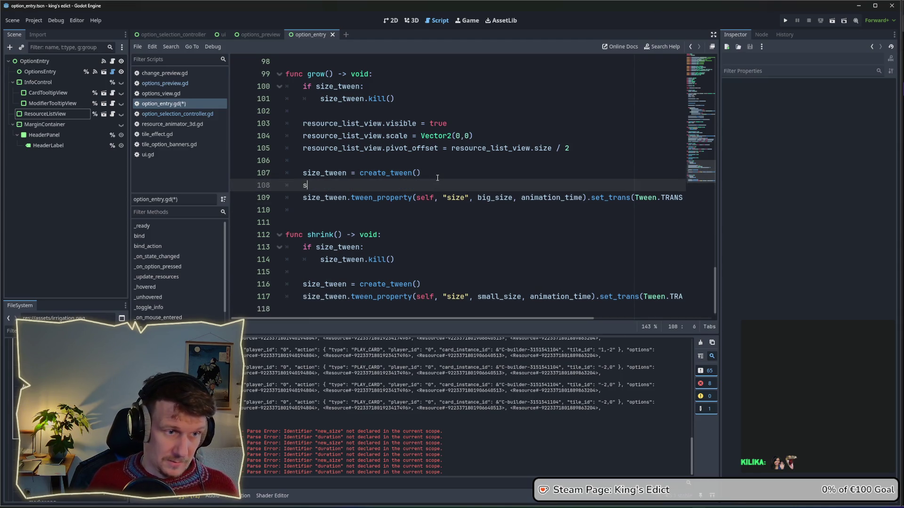
{"action": "type", "text": "ze_t"}
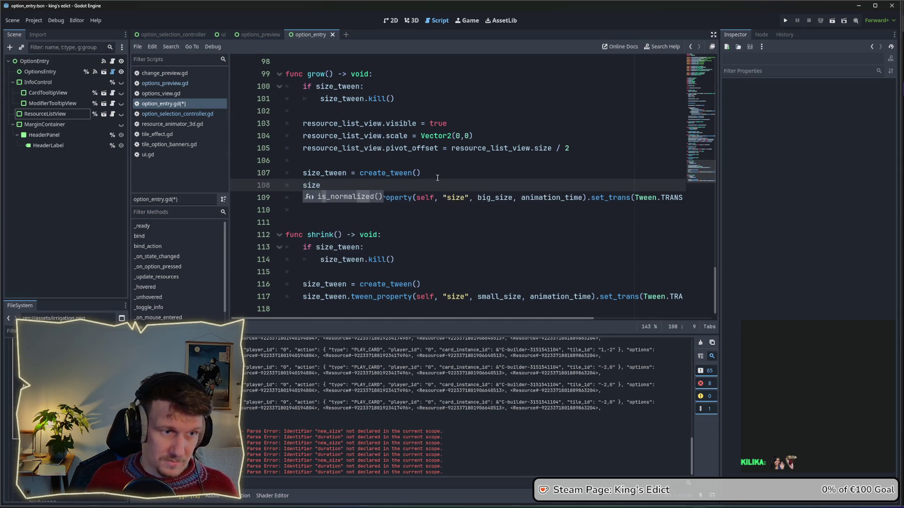
{"action": "key", "text": "Return"}
{"action": "type", "text": ".set"}
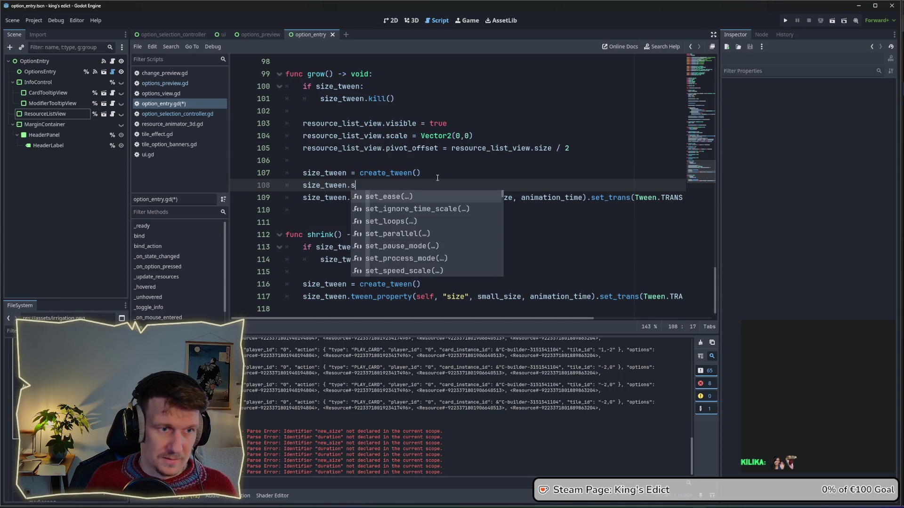
{"action": "key", "text": "Down"}
{"action": "key", "text": "Down"}
{"action": "key", "text": "Down"}
{"action": "key", "text": "Return"}
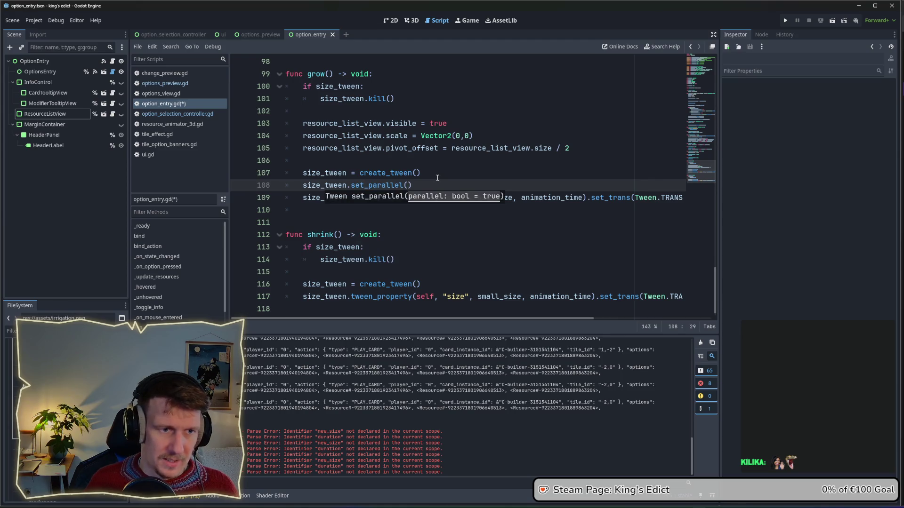
{"action": "key", "text": "Escape"}
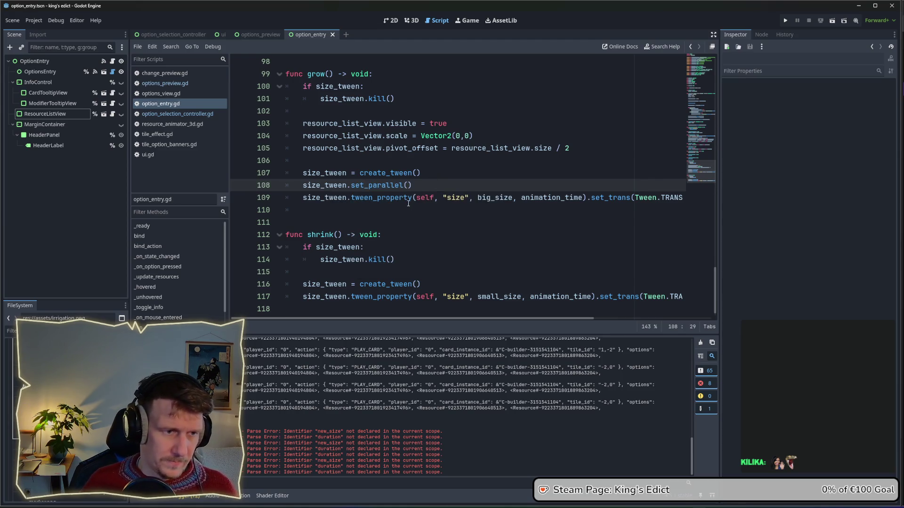
{"action": "key", "text": "Down"}
{"action": "key", "text": "ctrl+d"}
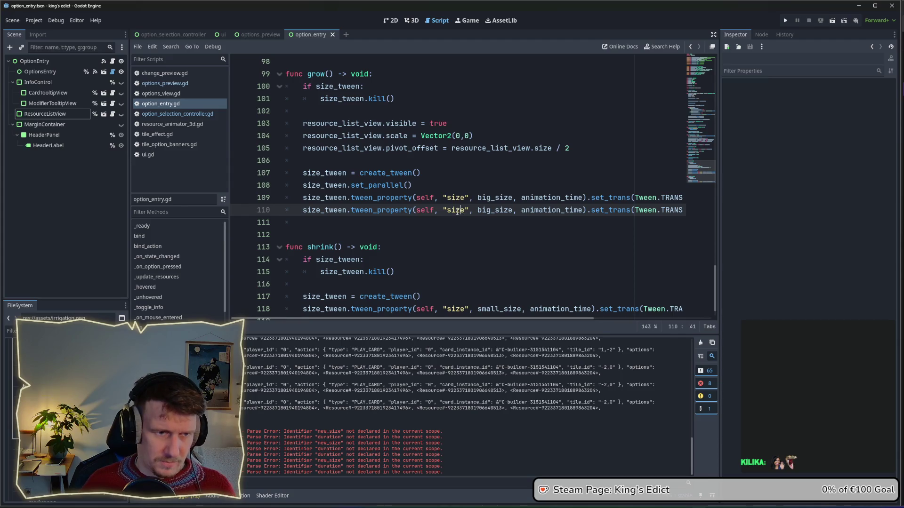
Change the duplicated line to tween resource_list_view's scale to Vector2.ONE, then save
{"action": "double_click", "coordinate": [455, 210]}
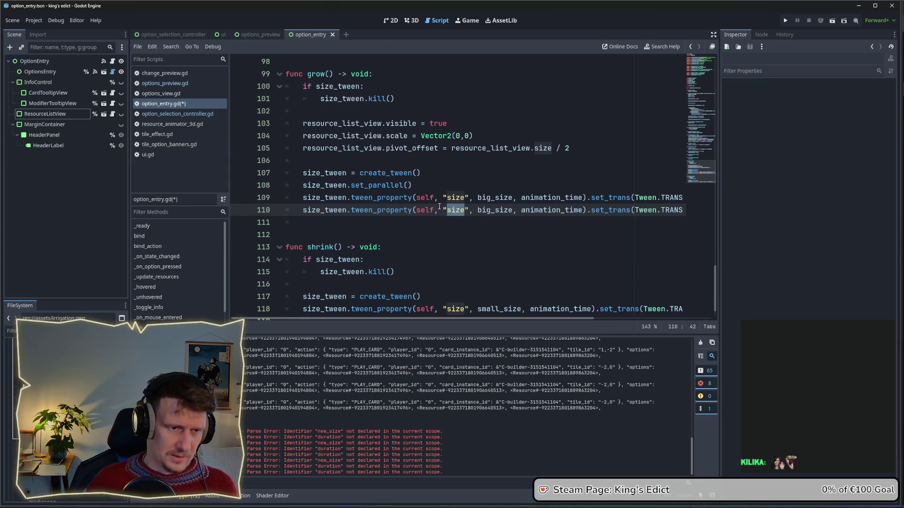
{"action": "double_click", "coordinate": [355, 148]}
{"action": "key", "text": "ctrl+c"}
{"action": "double_click", "coordinate": [425, 210]}
{"action": "key", "text": "ctrl+v"}
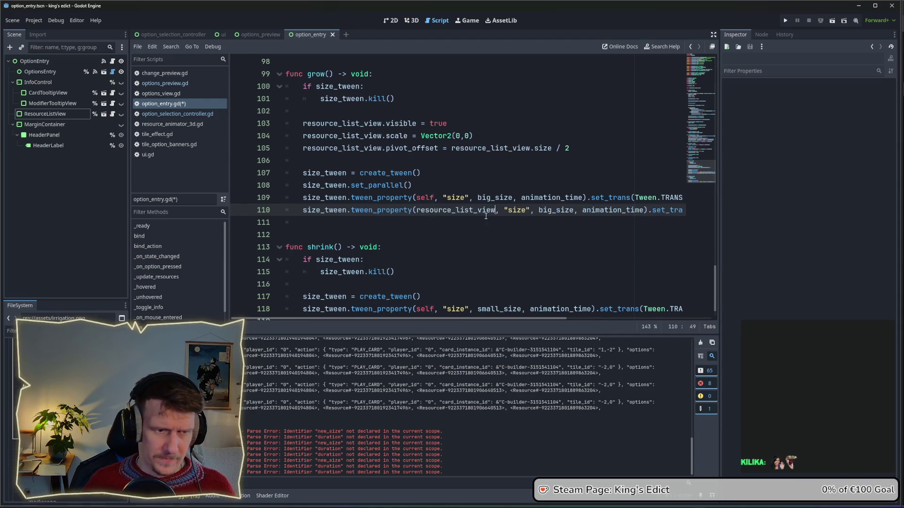
{"action": "double_click", "coordinate": [524, 210]}
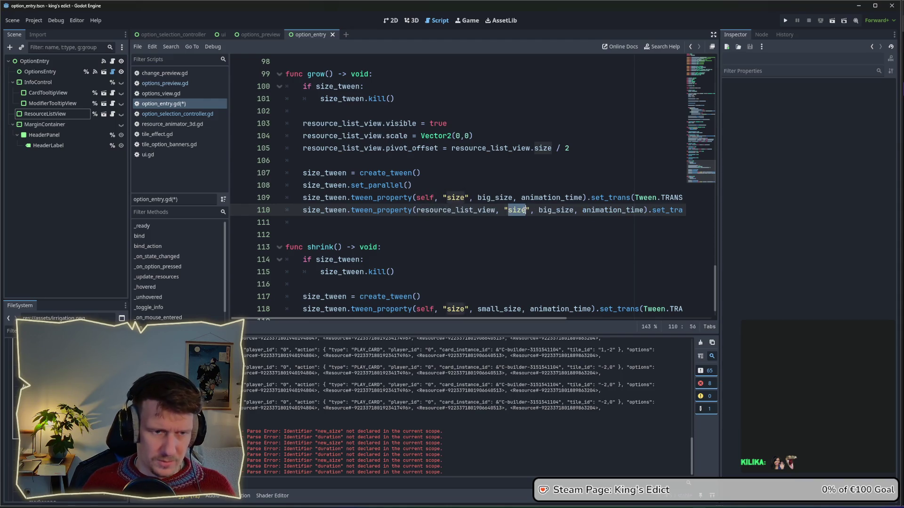
{"action": "type", "text": "scale"}
{"action": "double_click", "coordinate": [573, 210]}
{"action": "type", "text": "Vect"}
{"action": "type", "text": "or2"}
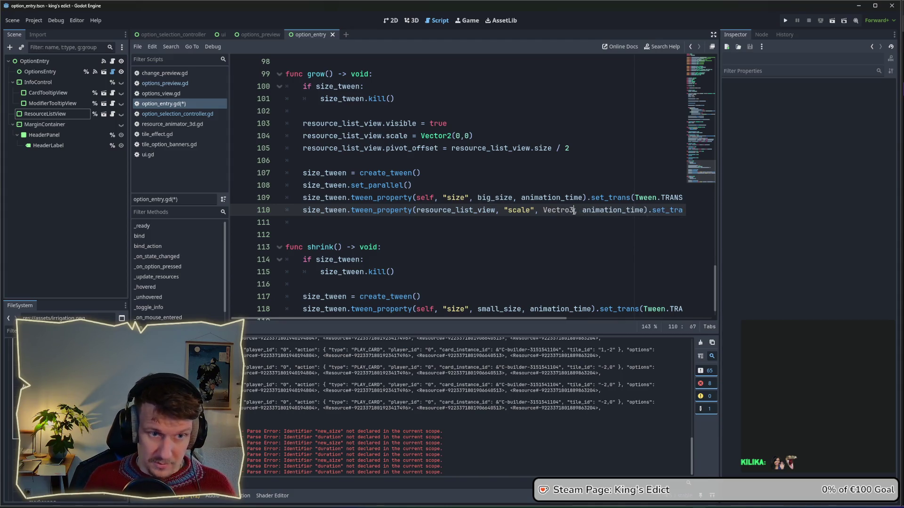
{"action": "type", "text": ".ONE"}
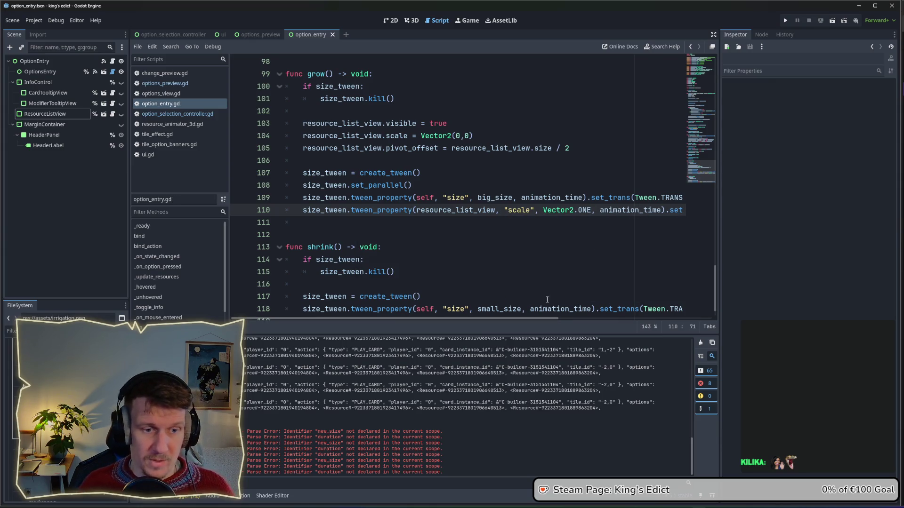
{"action": "mouse_move", "coordinate": [498, 319]}
{"action": "left_mouse_down"}
{"action": "mouse_move", "coordinate": [564, 319]}
{"action": "mouse_move", "coordinate": [498, 315]}
{"action": "left_mouse_up"}
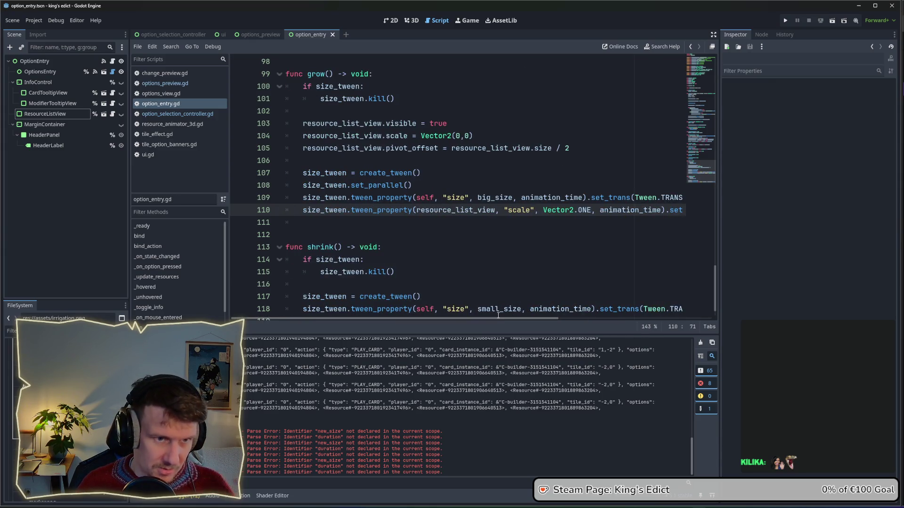
{"action": "left_click", "coordinate": [422, 236]}
{"action": "key", "text": "Up"}
{"action": "key", "text": "Up"}
{"action": "key", "text": "End"}
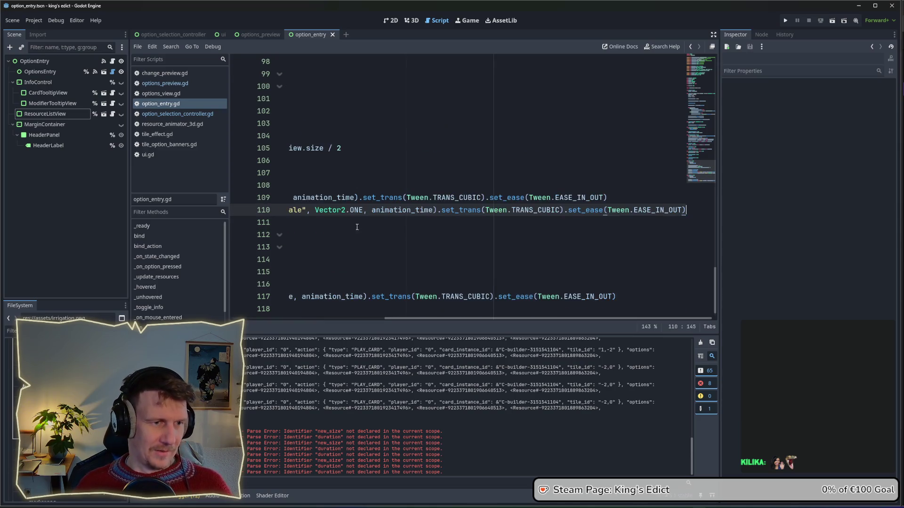
{"action": "key", "text": "ctrl+s"}
Select grow()'s three resource list setup lines for reuse in shrink()
{"action": "left_click_drag", "start_coordinate": [517, 318], "coordinate": [358, 314]}
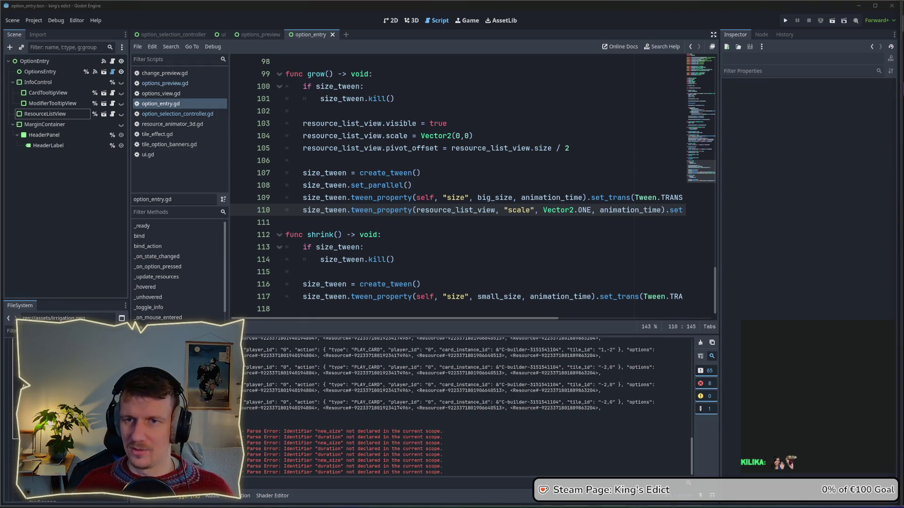
{"action": "scroll", "coordinate": [393, 218], "scroll_direction": "down", "scroll_amount": 1}
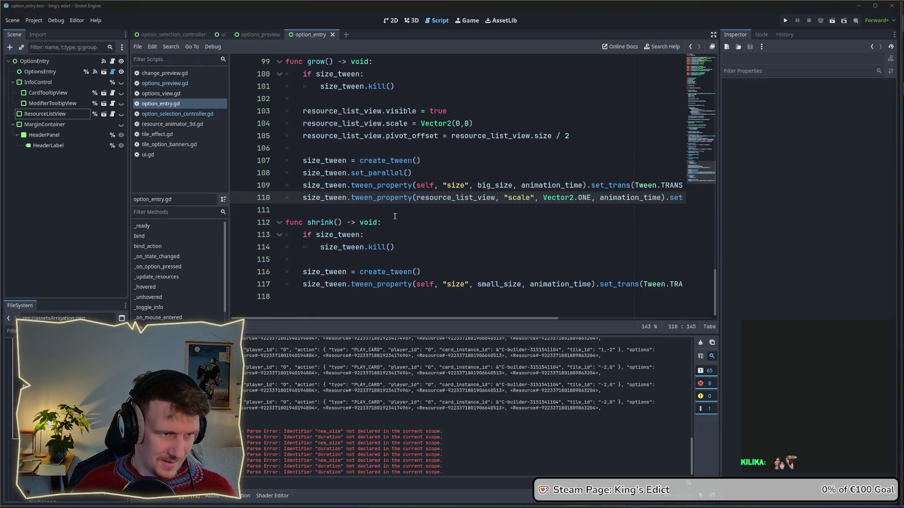
{"action": "left_click", "coordinate": [386, 210]}
{"action": "left_click_drag", "start_coordinate": [568, 136], "coordinate": [292, 116]}
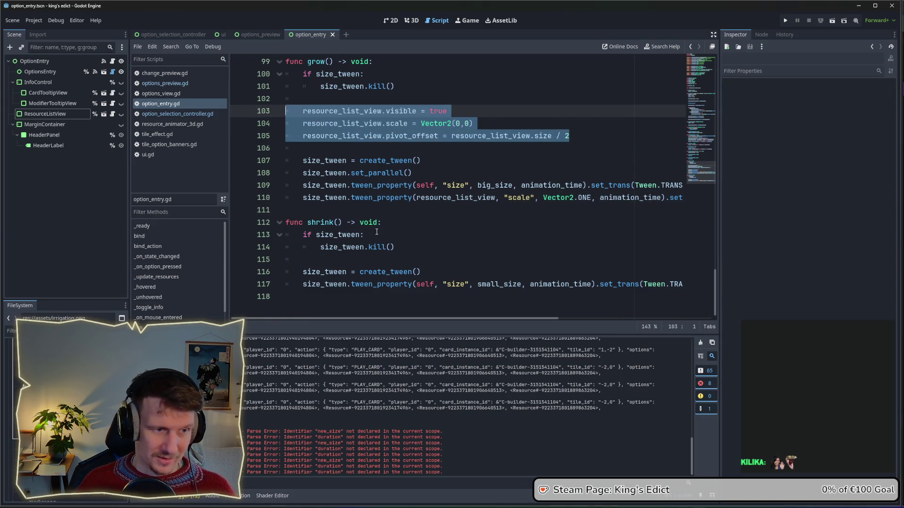
Paste the three resource list setup lines into shrink() and fix their indentation
{"action": "left_click", "coordinate": [352, 261]}
{"action": "mouse_move", "coordinate": [573, 136]}
{"action": "left_mouse_down"}
{"action": "mouse_move", "coordinate": [311, 123]}
{"action": "mouse_move", "coordinate": [289, 113]}
{"action": "left_mouse_up"}
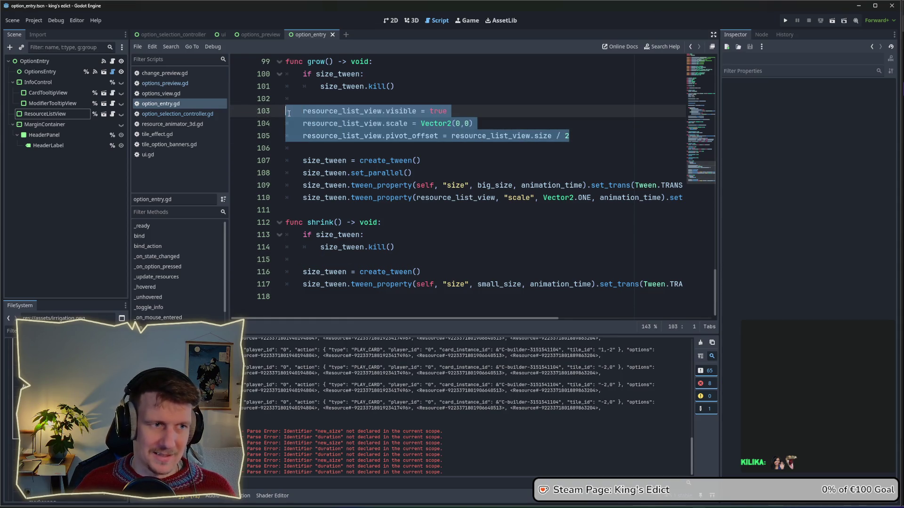
{"action": "left_click", "coordinate": [323, 266]}
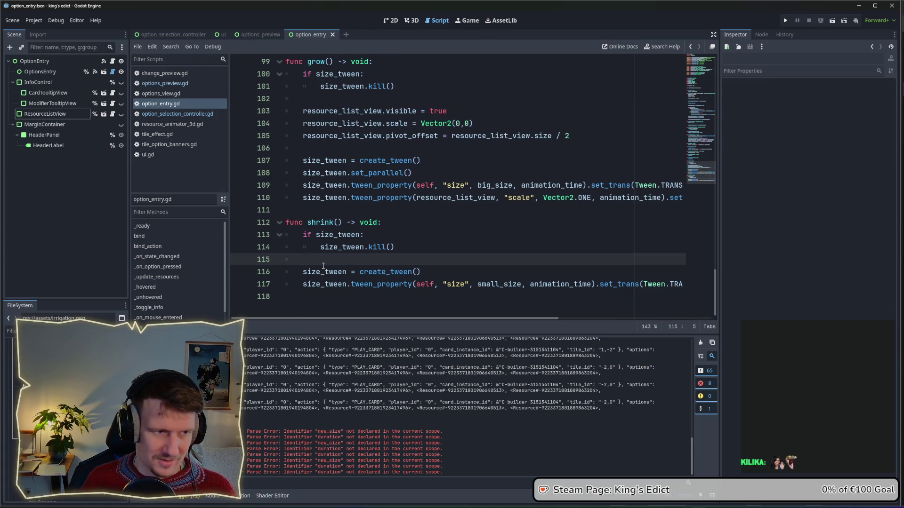
{"action": "key", "text": "Return"}
{"action": "key", "text": "Return"}
{"action": "key", "text": "Up"}
{"action": "key", "text": "ctrl+v"}
{"action": "left_click", "coordinate": [322, 272]}
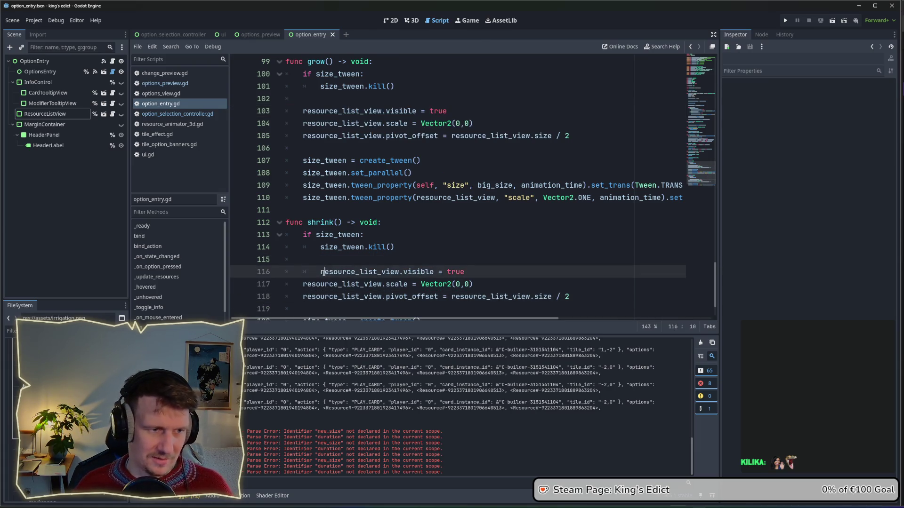
{"action": "key", "text": "BackSpace"}
Add the set_parallel() call after create_tween in shrink()
{"action": "scroll", "coordinate": [339, 247], "scroll_direction": "down", "scroll_amount": 1}
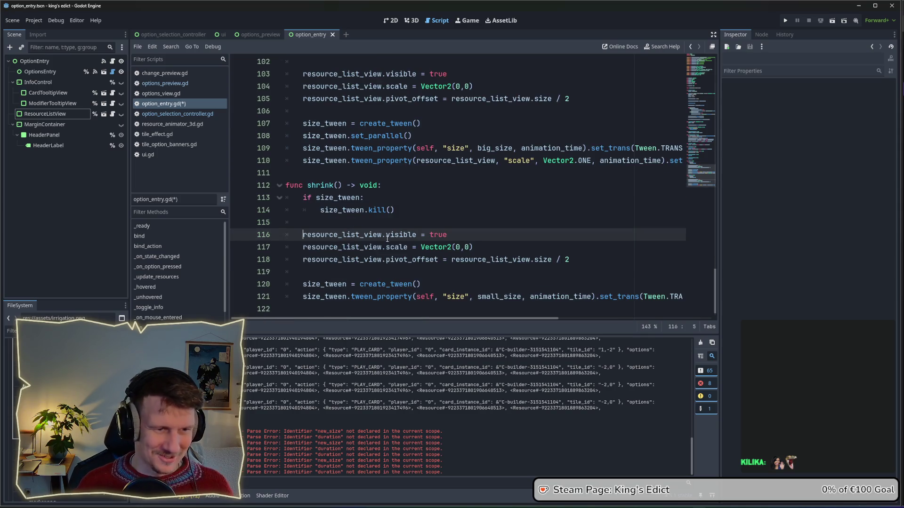
{"action": "mouse_move", "coordinate": [387, 238]}
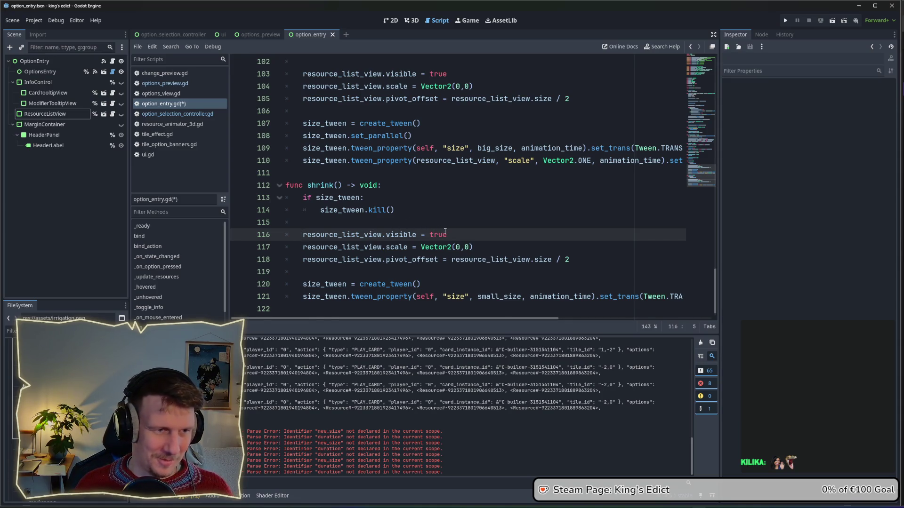
{"action": "scroll", "coordinate": [379, 270], "scroll_direction": "down", "scroll_amount": 1}
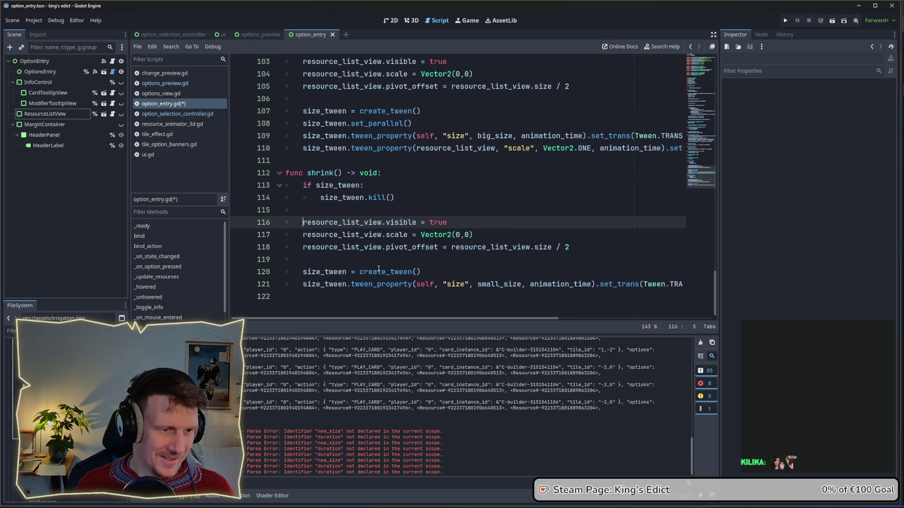
{"action": "left_click", "coordinate": [328, 294]}
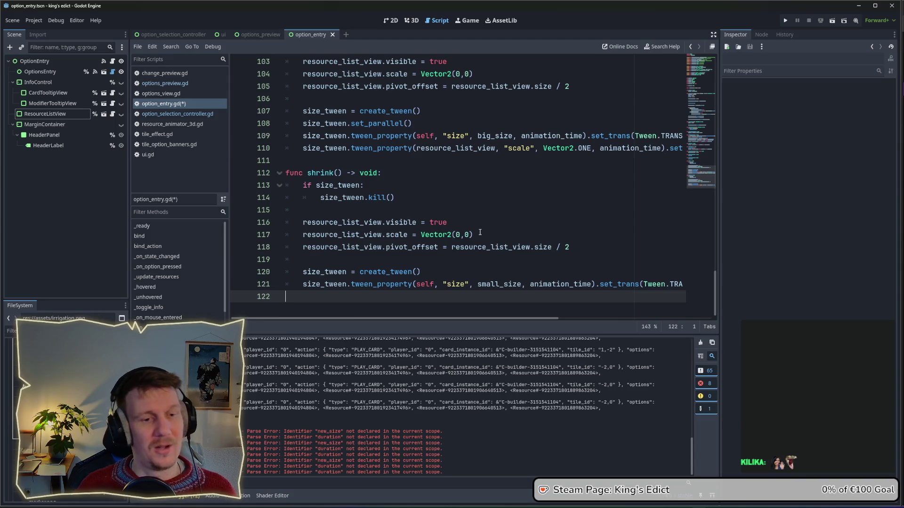
{"action": "left_click", "coordinate": [435, 122]}
{"action": "left_click", "coordinate": [441, 274]}
{"action": "key", "text": "Return"}
{"action": "key", "text": "ctrl+v"}
{"action": "left_click", "coordinate": [321, 283]}
{"action": "key", "text": "BackSpace"}
Copy grow()'s scale tween into shrink(), change its target to Vector2.ZERO, and save
{"action": "scroll", "coordinate": [402, 234], "scroll_direction": "down", "scroll_amount": 1}
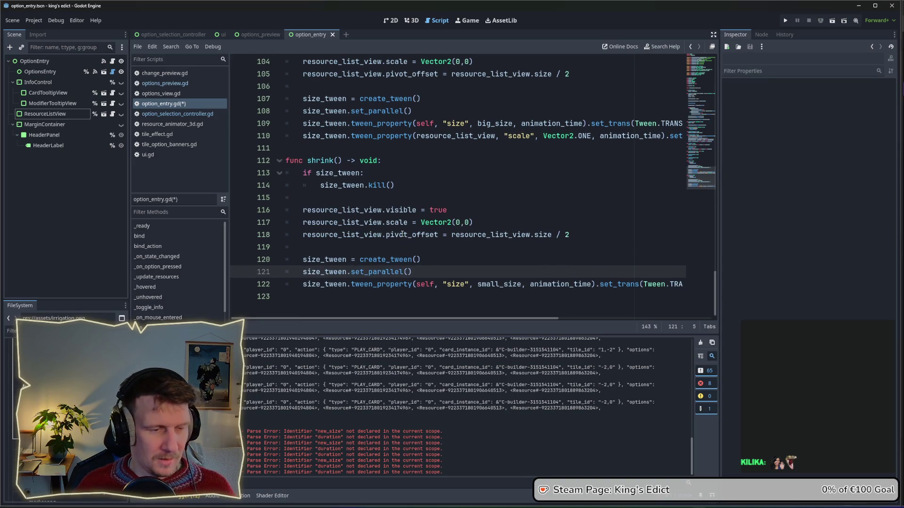
{"action": "left_click", "coordinate": [440, 136]}
{"action": "key", "text": "ctrl+c"}
{"action": "left_click", "coordinate": [391, 295]}
{"action": "key", "text": "ctrl+v"}
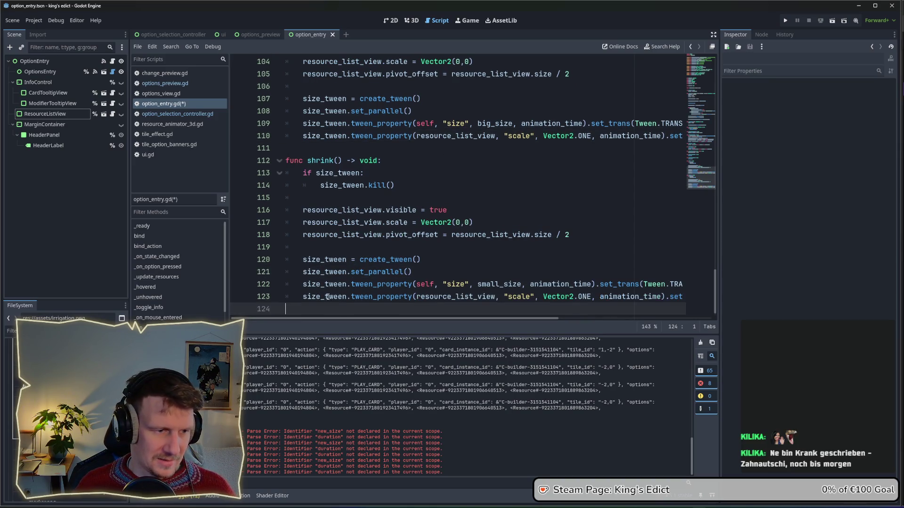
{"action": "double_click", "coordinate": [588, 283]}
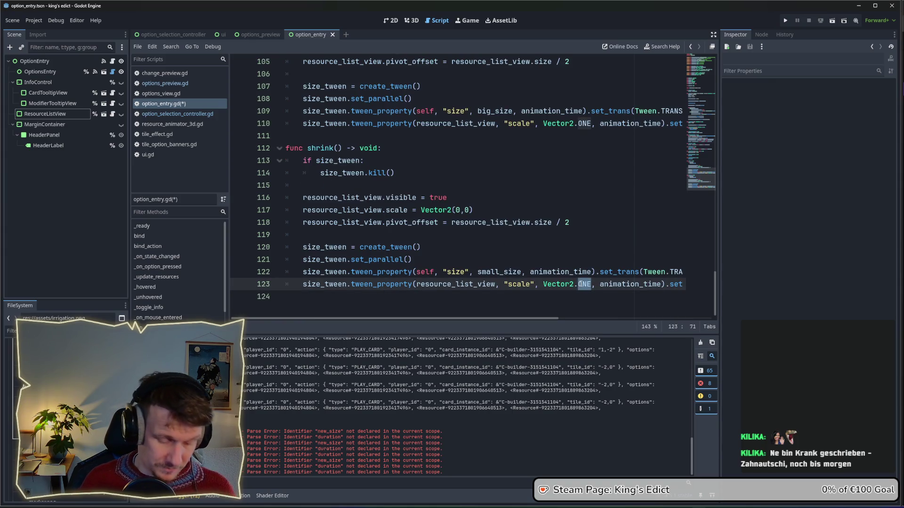
{"action": "type", "text": "ZERO"}
{"action": "key", "text": "ctrl+s"}
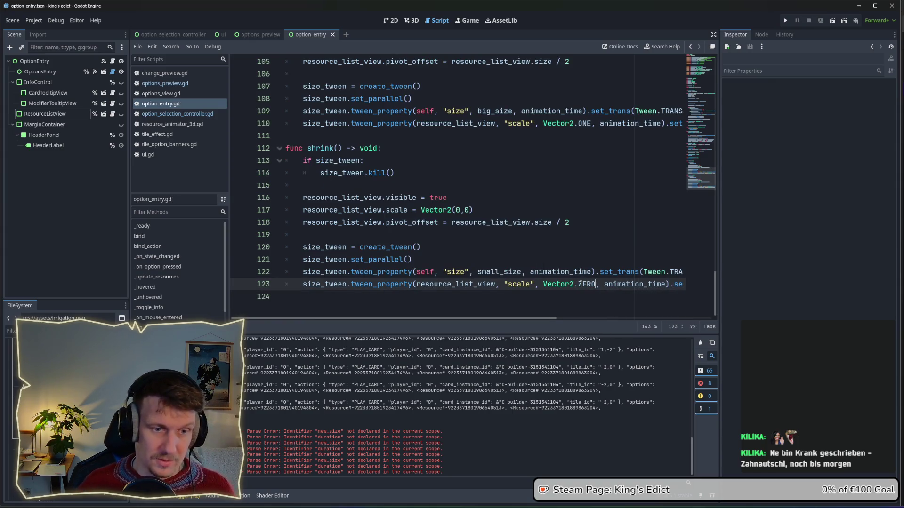
{"action": "left_click", "coordinate": [561, 264]}
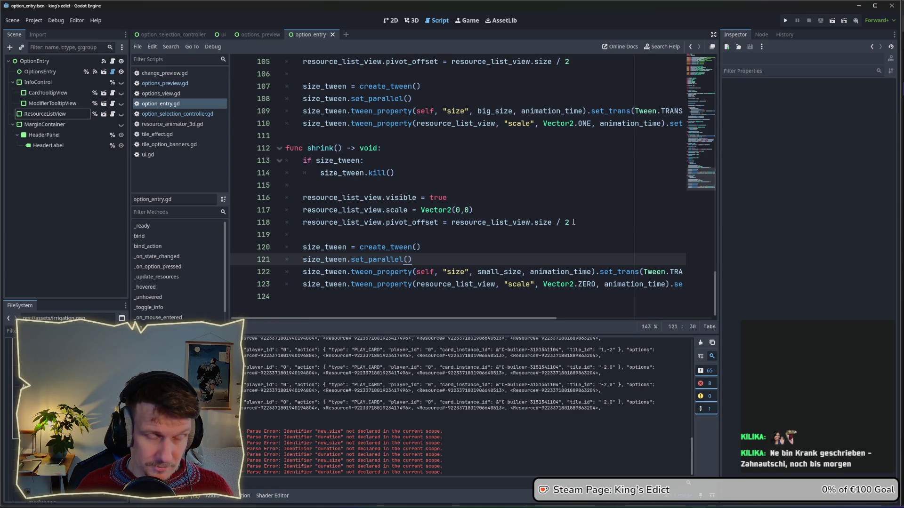
Delete the visibility, scale and pivot reset lines from shrink() and run the game
{"action": "left_click", "coordinate": [573, 222]}
{"action": "mouse_move", "coordinate": [571, 222]}
{"action": "left_mouse_down"}
{"action": "mouse_move", "coordinate": [292, 210]}
{"action": "mouse_move", "coordinate": [267, 197]}
{"action": "left_mouse_up"}
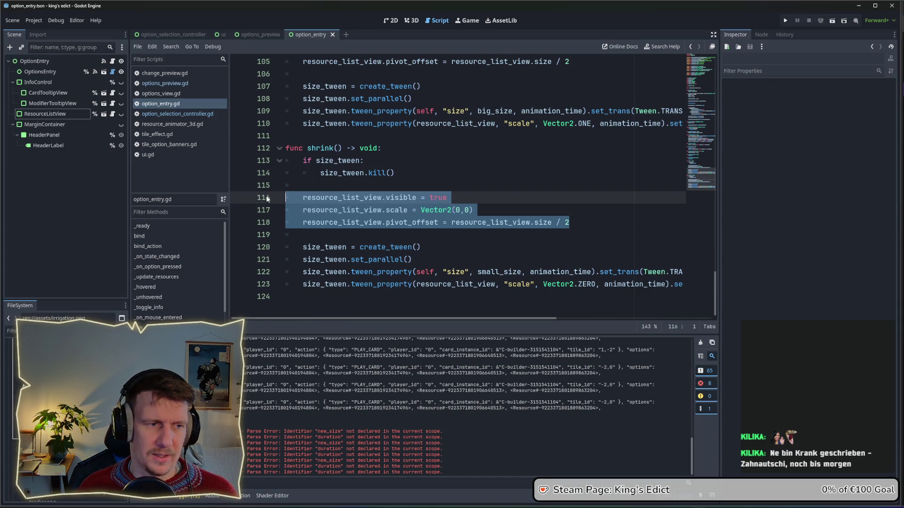
{"action": "key", "text": "BackSpace"}
{"action": "key", "text": "BackSpace"}
{"action": "key", "text": "BackSpace"}
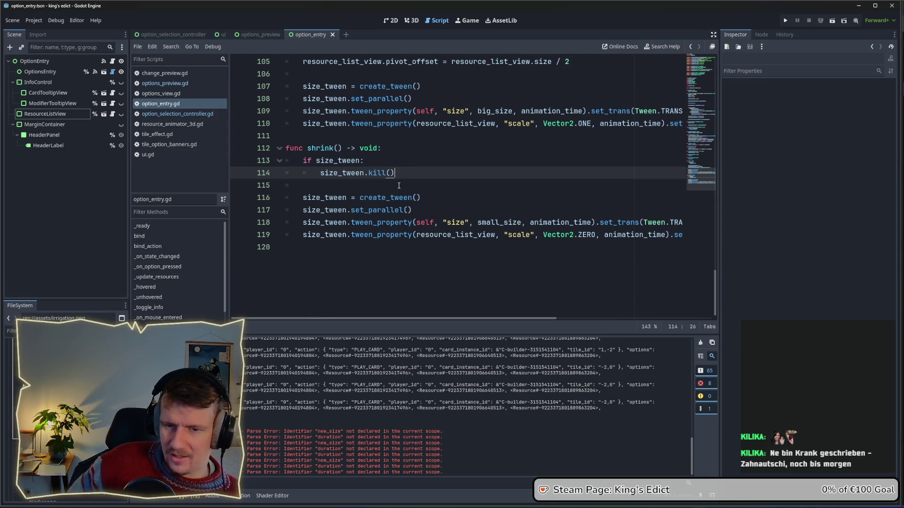
{"action": "left_click", "coordinate": [398, 186]}
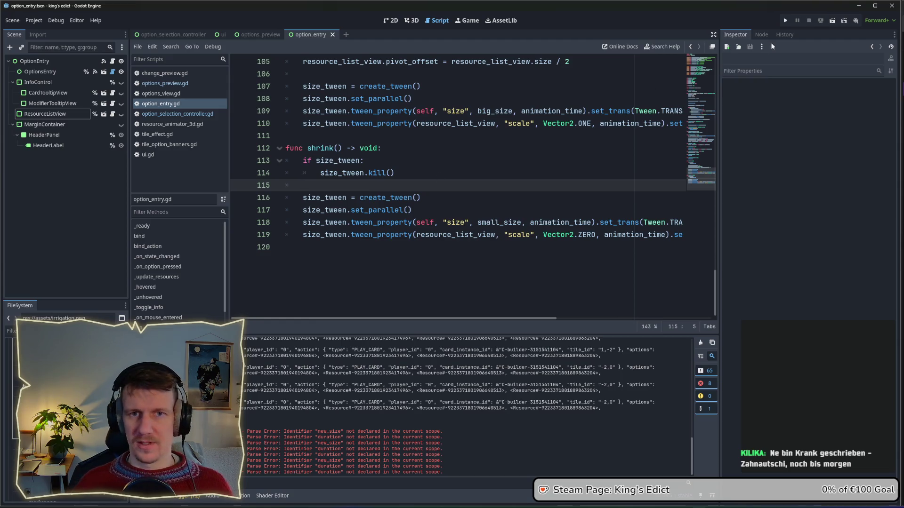
{"action": "left_click", "coordinate": [785, 21]}
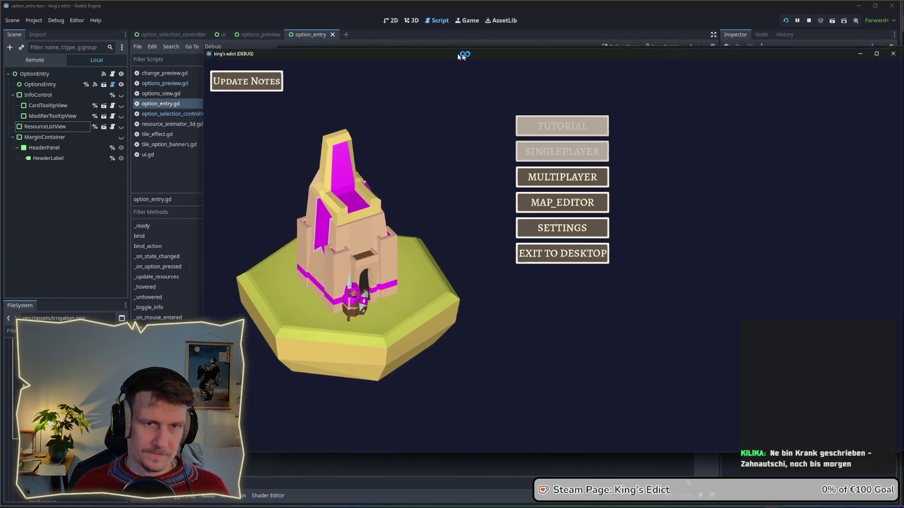
Create a multiplayer game on i_know_this_place.map and start the match
{"action": "left_click", "coordinate": [510, 188]}
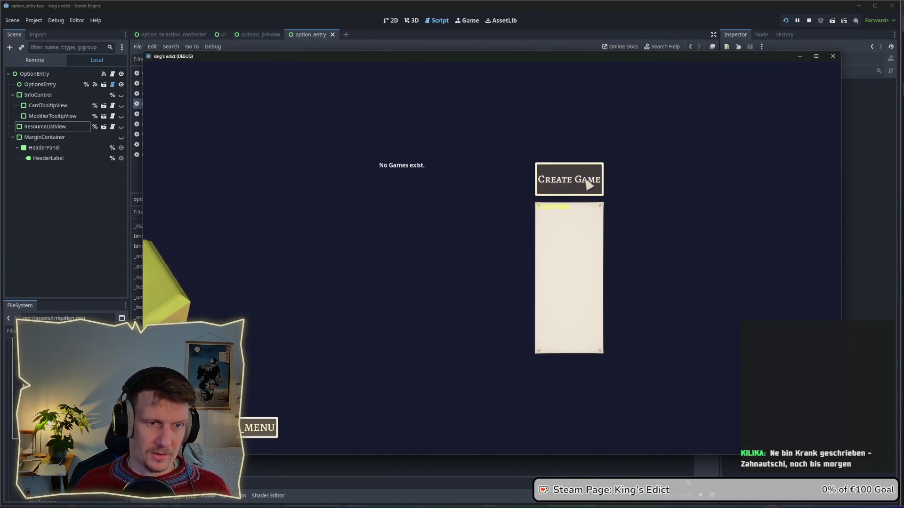
{"action": "left_click", "coordinate": [585, 182]}
{"action": "left_click", "coordinate": [582, 102]}
{"action": "left_click", "coordinate": [582, 150]}
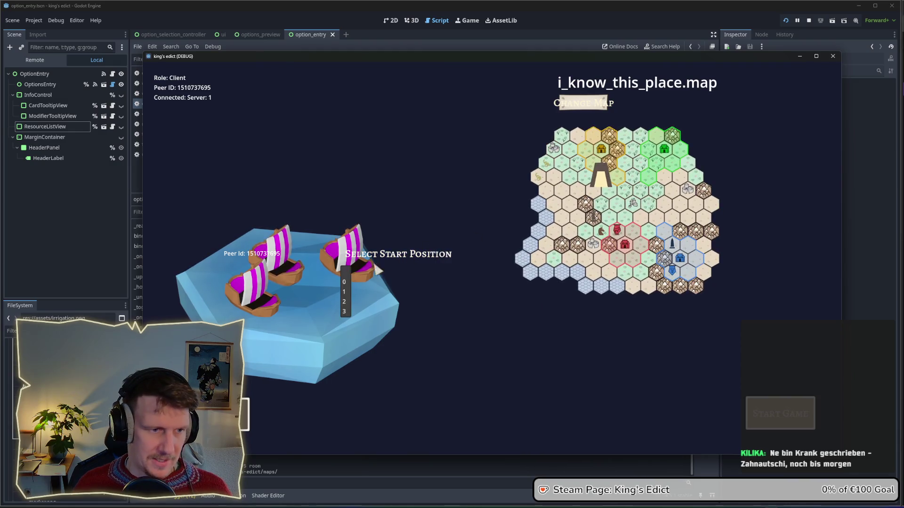
{"action": "left_click", "coordinate": [775, 411]}
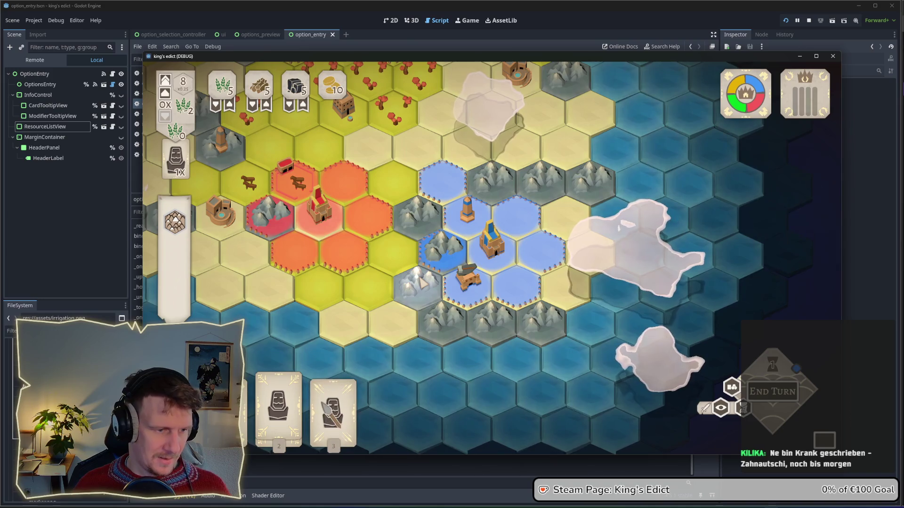
Play the builder card across several hexes to watch the option ring animate, then stop the game
{"action": "left_click", "coordinate": [463, 281]}
{"action": "left_click", "coordinate": [518, 289]}
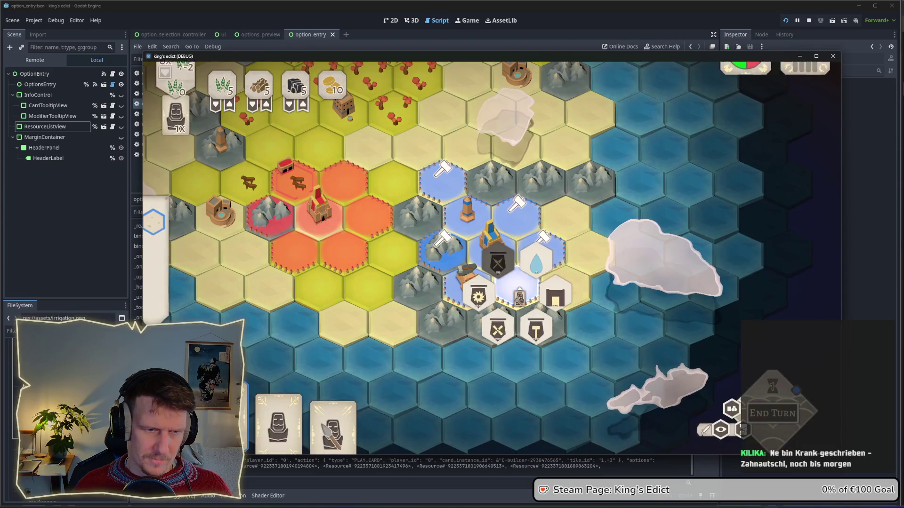
{"action": "left_click", "coordinate": [535, 261]}
{"action": "left_click", "coordinate": [535, 261]}
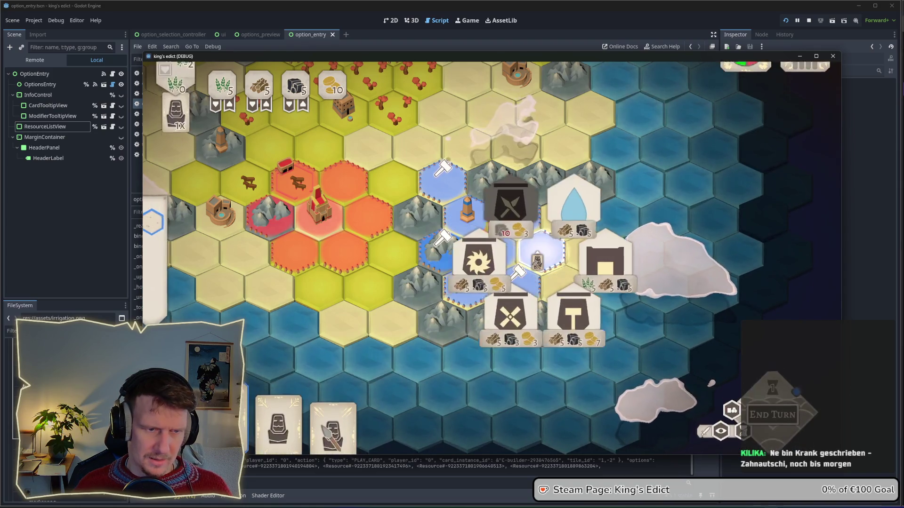
{"action": "left_click", "coordinate": [535, 261]}
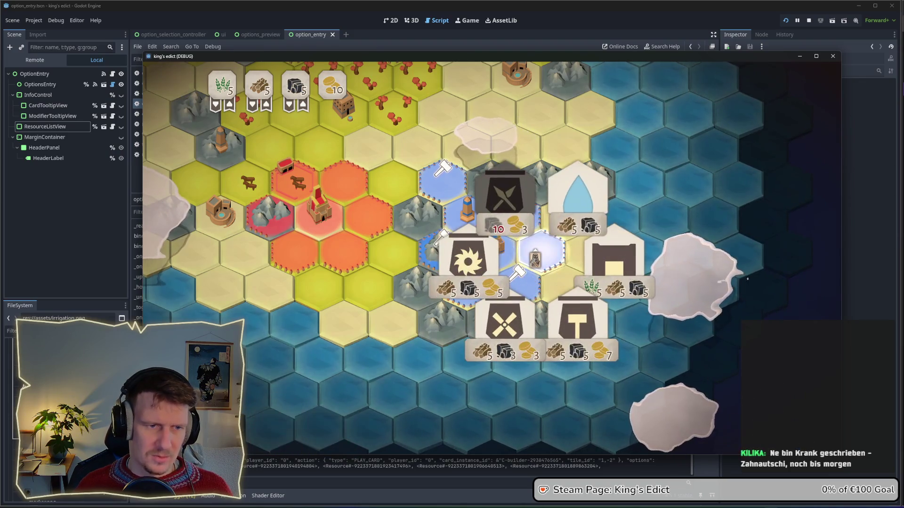
{"action": "left_click", "coordinate": [518, 216]}
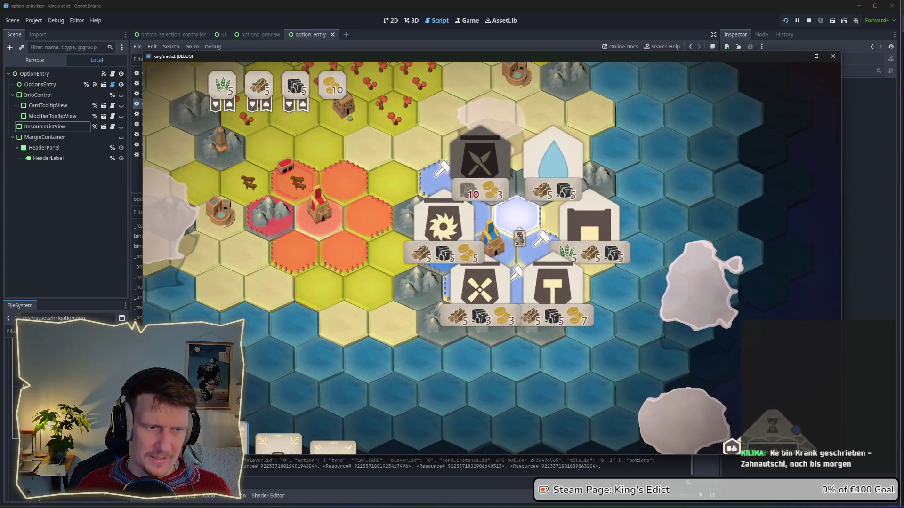
{"action": "left_click", "coordinate": [808, 21]}
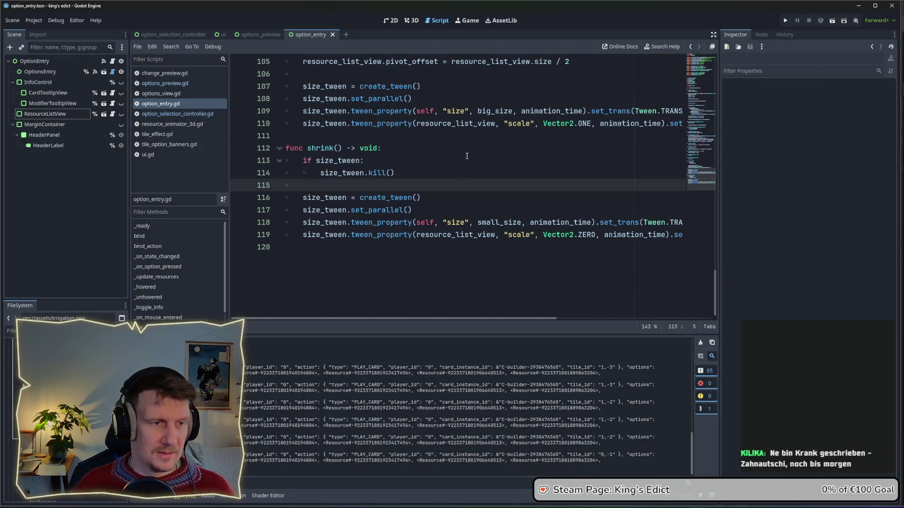
Change grow()'s starting scale on line 104 from Vector2(0,0) to Vector2(0.3,0.3), then relaunch the game
{"action": "scroll", "coordinate": [471, 209], "scroll_direction": "up", "scroll_amount": 6}
{"action": "scroll", "coordinate": [471, 210], "scroll_direction": "down", "scroll_amount": 1}
{"action": "left_click", "coordinate": [471, 210]}
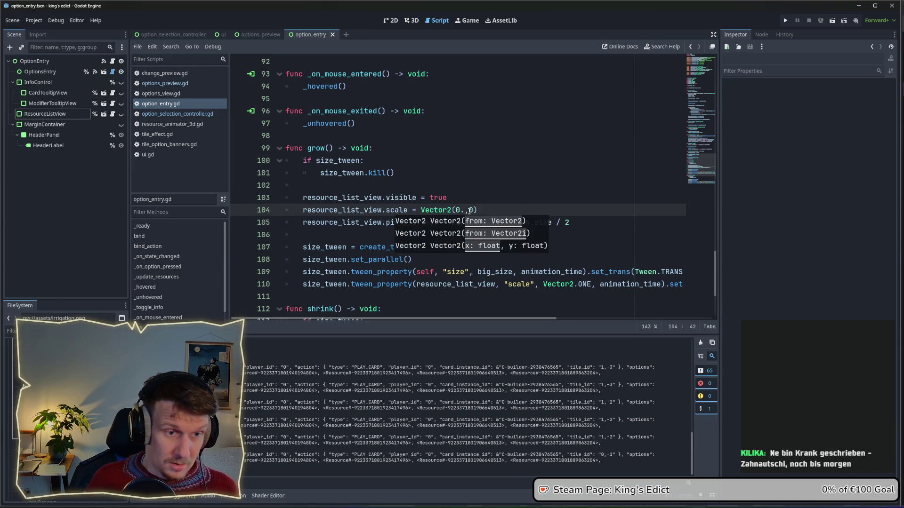
{"action": "key", "text": "Right"}
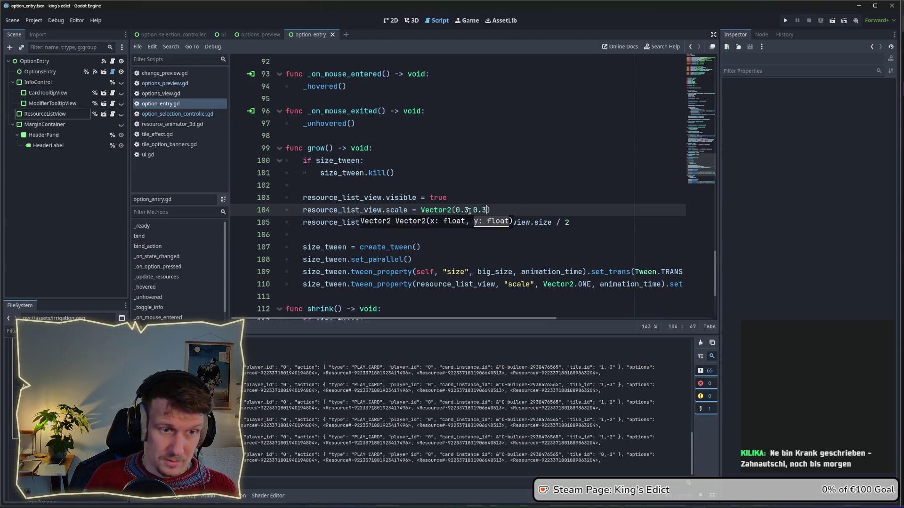
{"action": "left_click", "coordinate": [789, 19]}
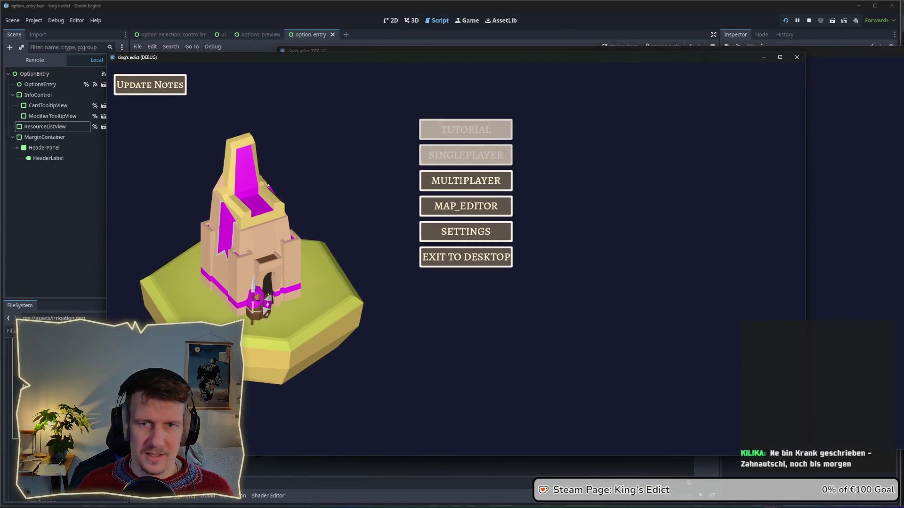
Create a multiplayer game, choose a map and start position, and start the match
{"action": "left_click", "coordinate": [494, 180]}
{"action": "left_click", "coordinate": [522, 175]}
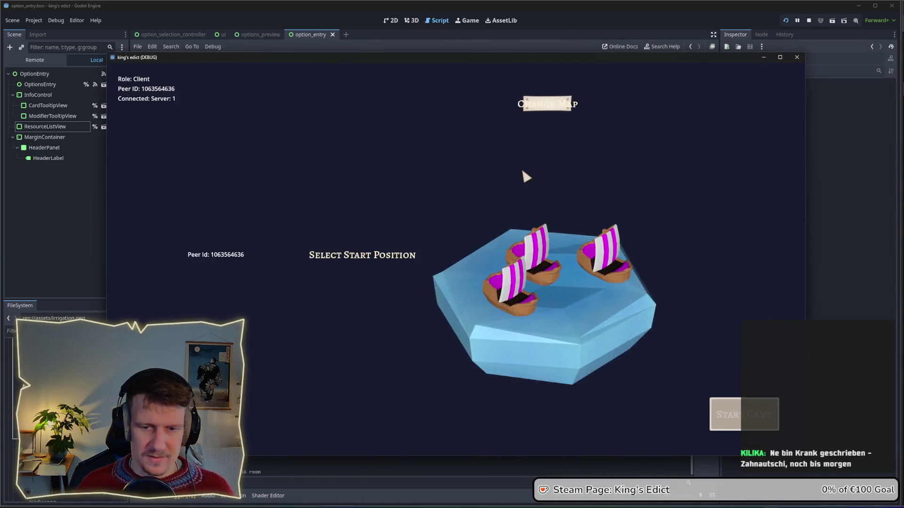
{"action": "left_click", "coordinate": [547, 103]}
{"action": "left_click", "coordinate": [549, 149]}
{"action": "left_click", "coordinate": [312, 272]}
{"action": "left_click", "coordinate": [743, 413]}
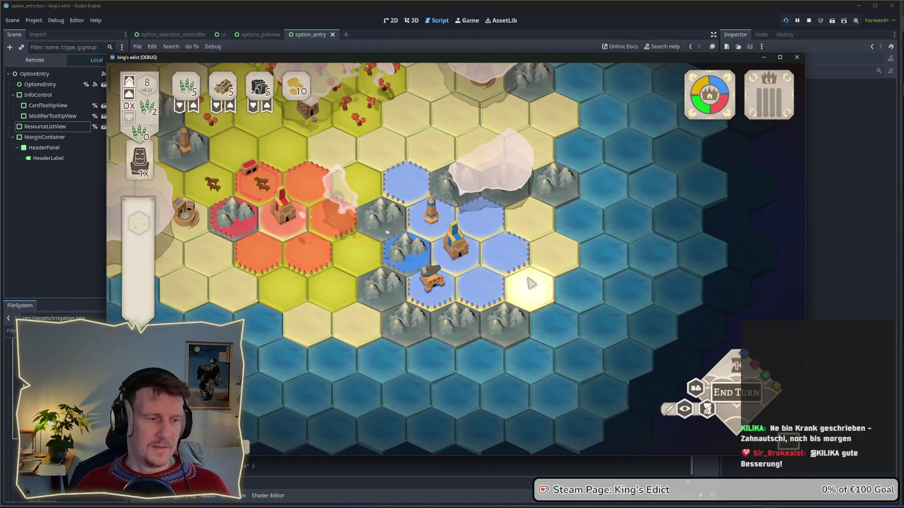
Play the builder on two hexes to check the growing options, then stop the game
{"action": "left_click", "coordinate": [480, 288]}
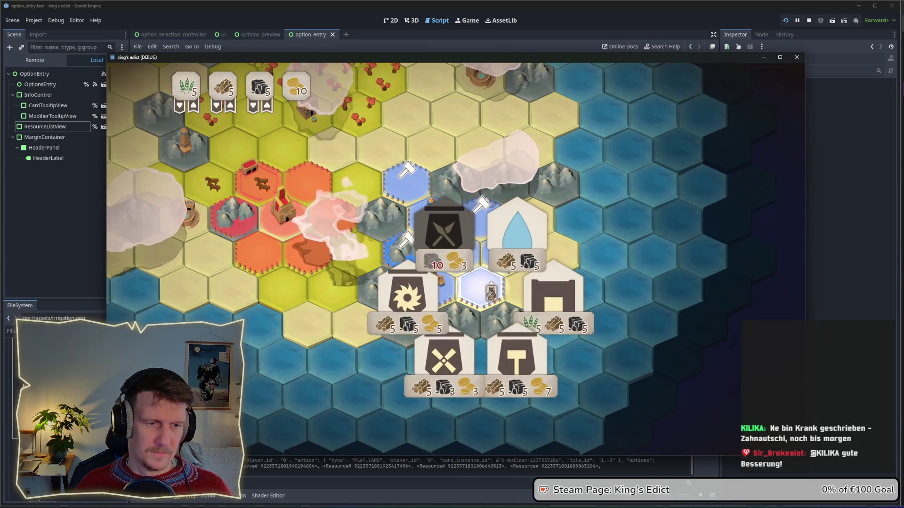
{"action": "left_click", "coordinate": [492, 263]}
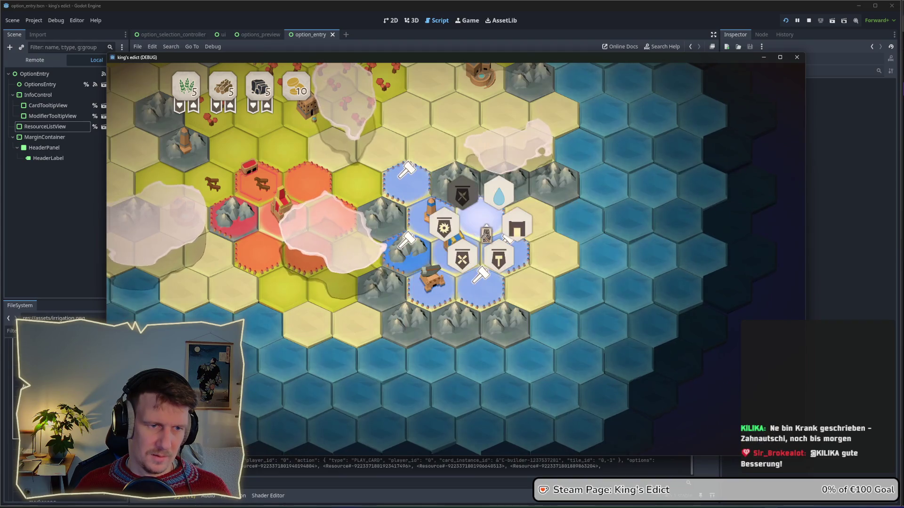
{"action": "left_click", "coordinate": [808, 20]}
{"action": "scroll", "coordinate": [482, 228], "scroll_direction": "down", "scroll_amount": 2}
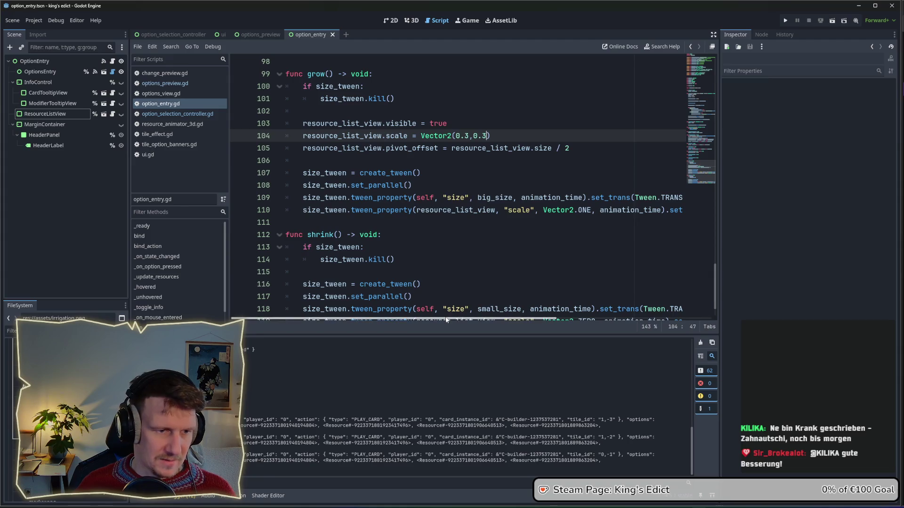
Replace EASE_IN_OUT with EASE_OUT in grow()'s scale tween on line 110
{"action": "scroll", "coordinate": [633, 213], "scroll_direction": "right", "scroll_amount": 5}
{"action": "left_click", "coordinate": [634, 213]}
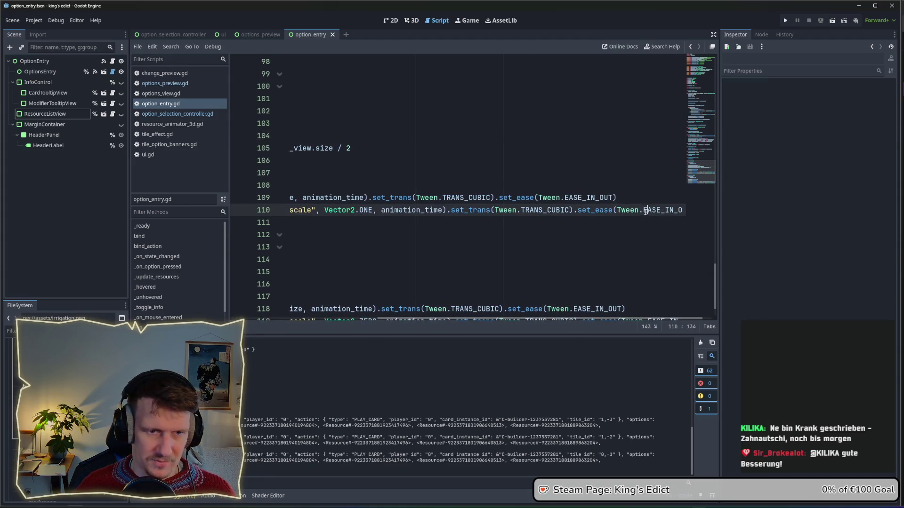
{"action": "double_click", "coordinate": [645, 213]}
{"action": "key", "text": "BackSpace"}
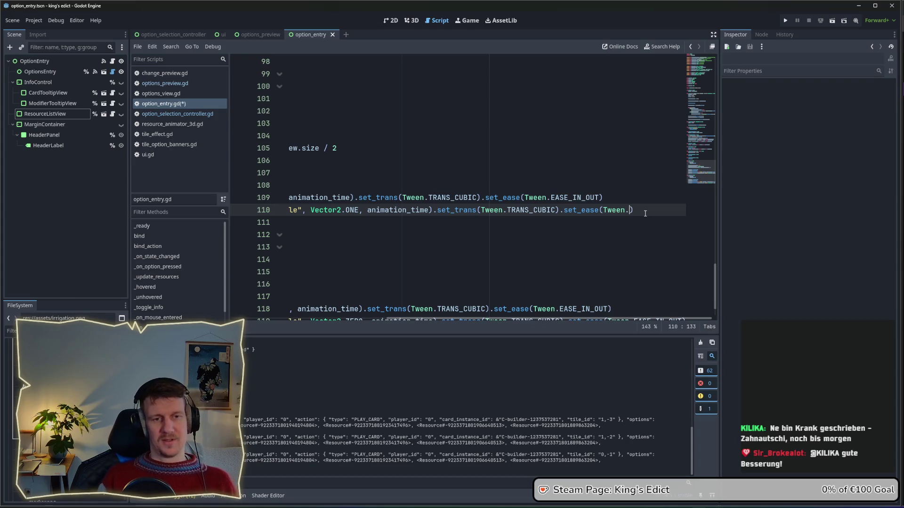
{"action": "type", "text": "EA"}
{"action": "key", "text": "Down"}
{"action": "key", "text": "Down"}
{"action": "key", "text": "Return"}
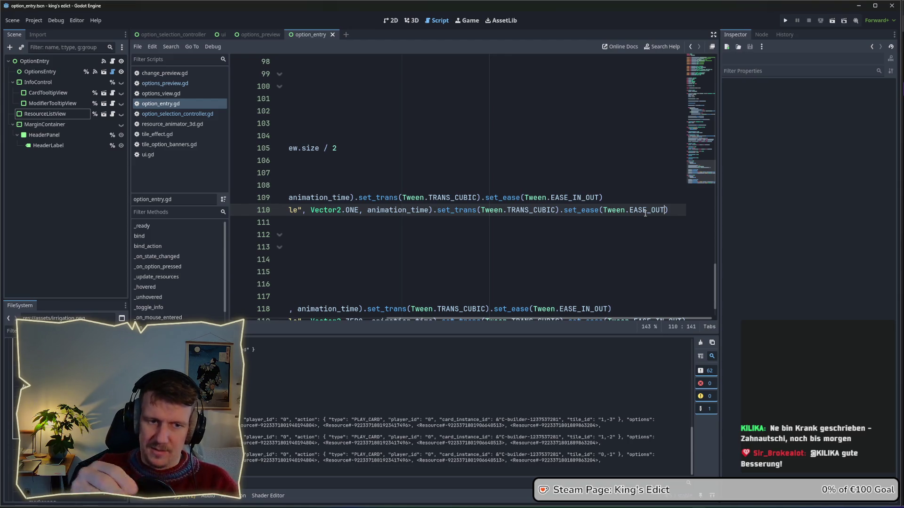
Save option_entry.gd and run the game with the new easing
{"action": "key", "text": "ctrl+s"}
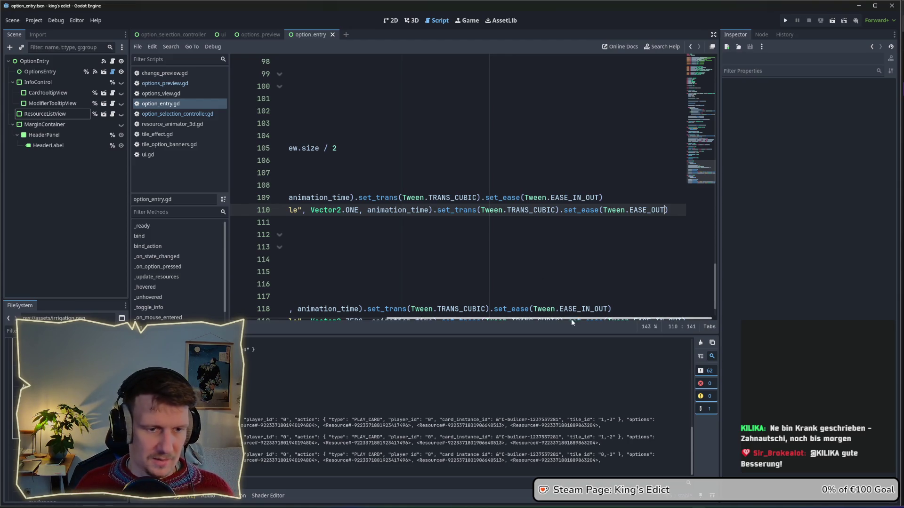
{"action": "scroll", "coordinate": [441, 275], "scroll_direction": "left", "scroll_amount": 5}
{"action": "left_click", "coordinate": [786, 21]}
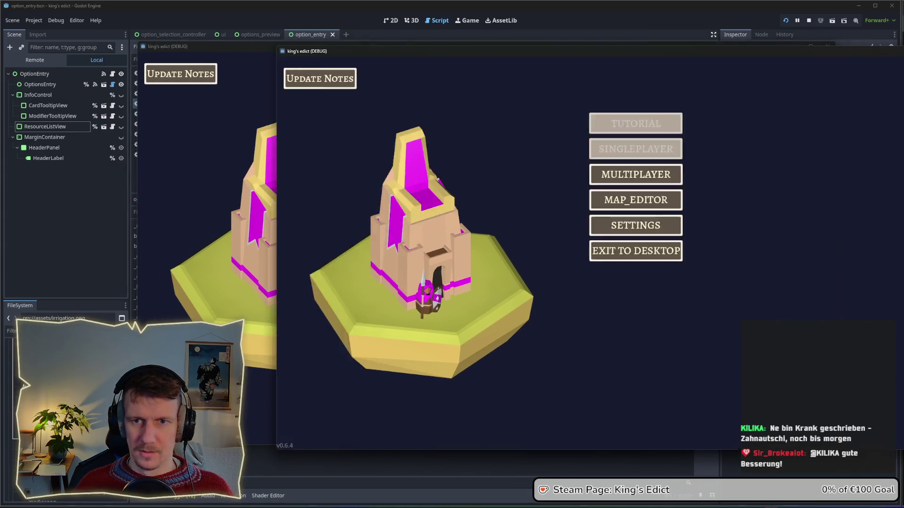
Leave the map editor and return to the game's main menu
{"action": "left_click", "coordinate": [494, 195]}
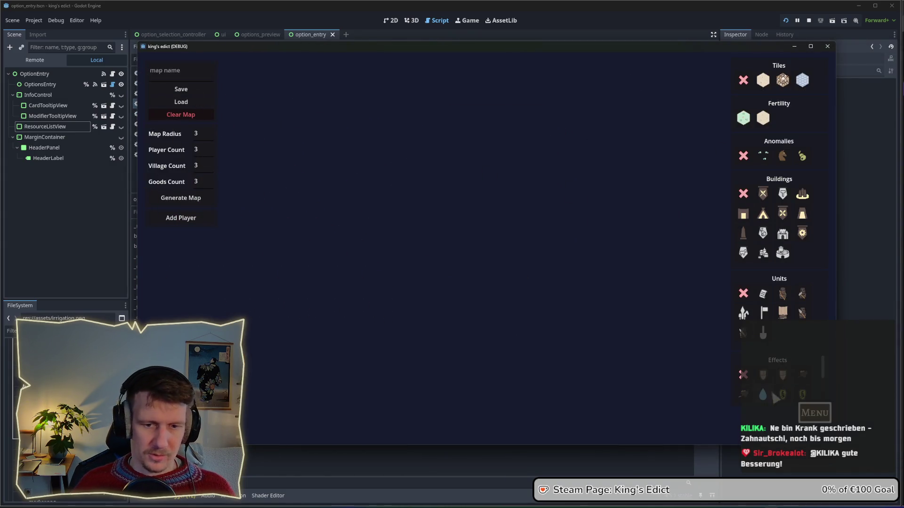
{"action": "left_click", "coordinate": [815, 414]}
{"action": "left_click", "coordinate": [477, 221]}
Create a multiplayer game on i_know_this_place.map with a chosen start position and start it
{"action": "left_click", "coordinate": [541, 175]}
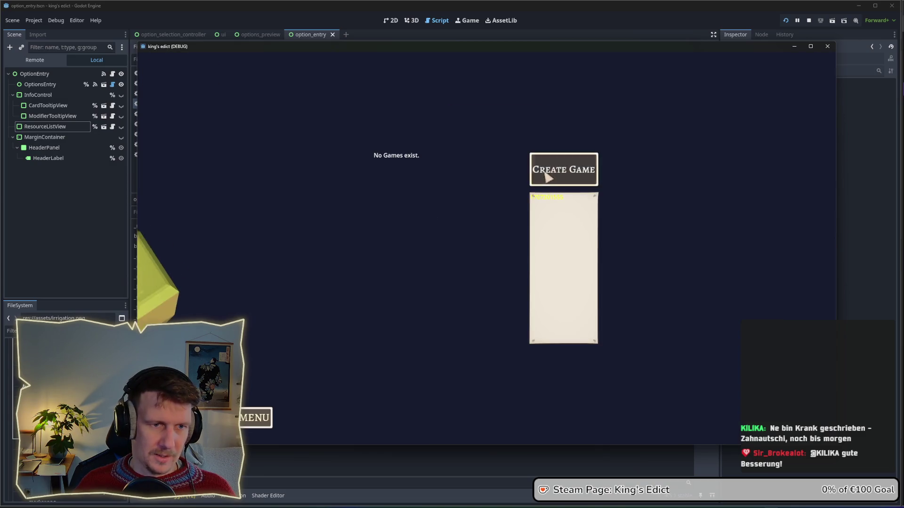
{"action": "left_click", "coordinate": [543, 179]}
{"action": "left_click", "coordinate": [575, 92]}
{"action": "left_click", "coordinate": [571, 137]}
{"action": "left_click", "coordinate": [371, 244]}
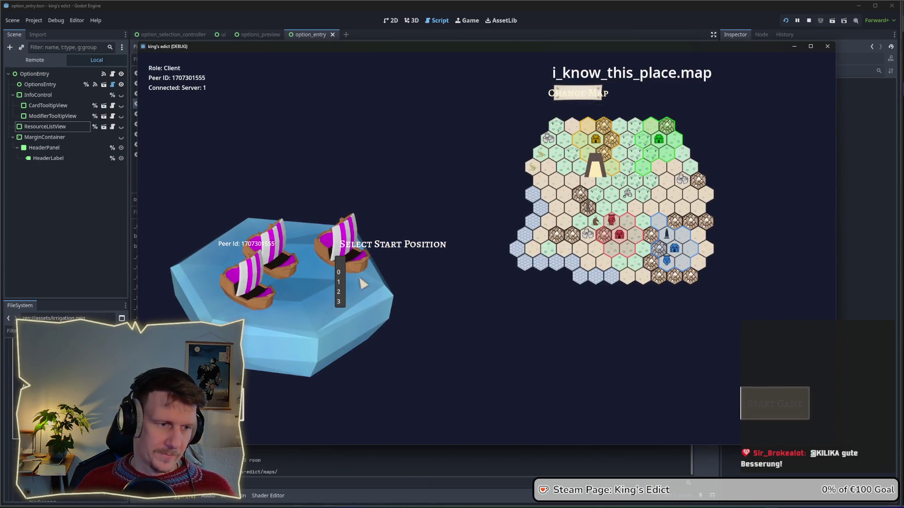
{"action": "left_click", "coordinate": [340, 282]}
{"action": "left_click", "coordinate": [772, 403]}
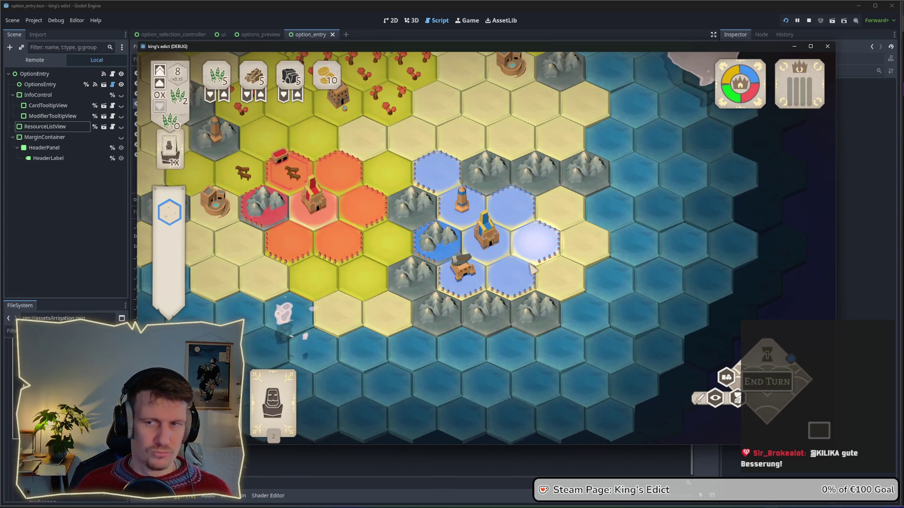
Bring up the building option cards around the blue tile, then stop the game
{"action": "left_click", "coordinate": [534, 275]}
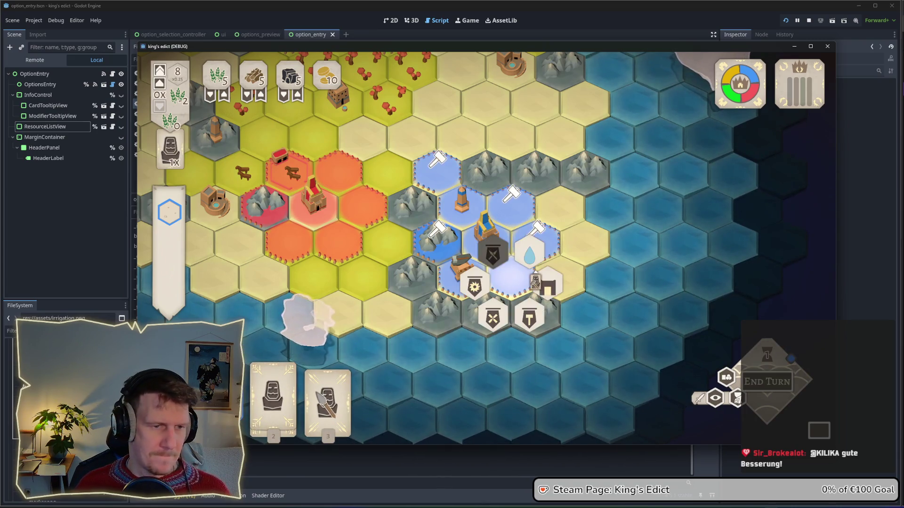
{"action": "left_click", "coordinate": [517, 282]}
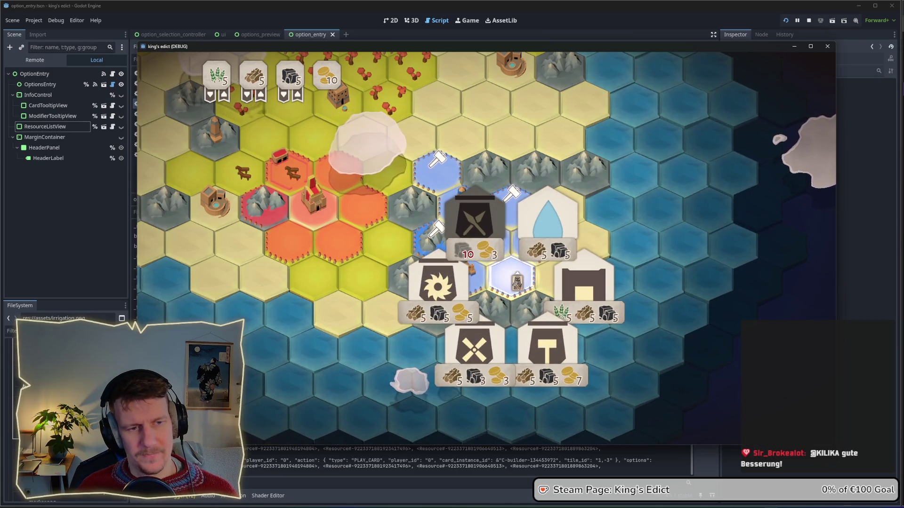
{"action": "left_click", "coordinate": [809, 20]}
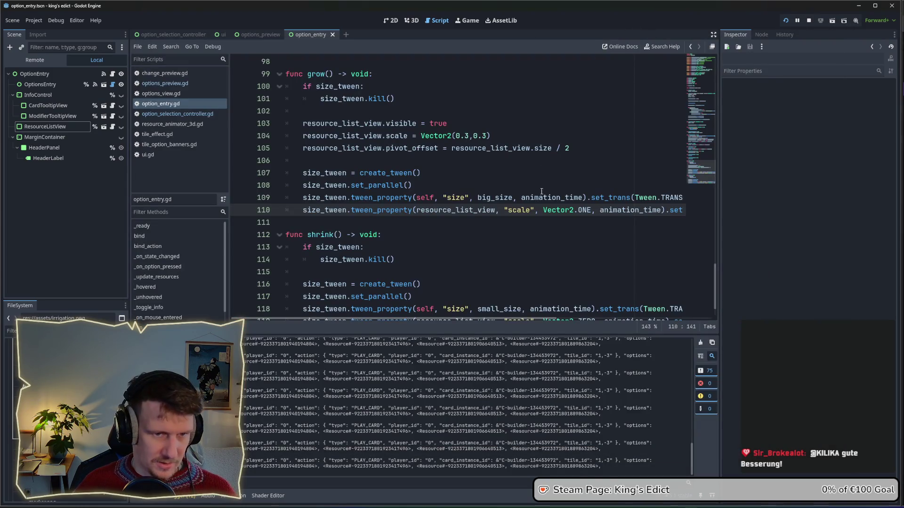
Extend line 110's scale tween to animation_time + 0.2, save, and relaunch with F5
{"action": "double_click", "coordinate": [621, 210]}
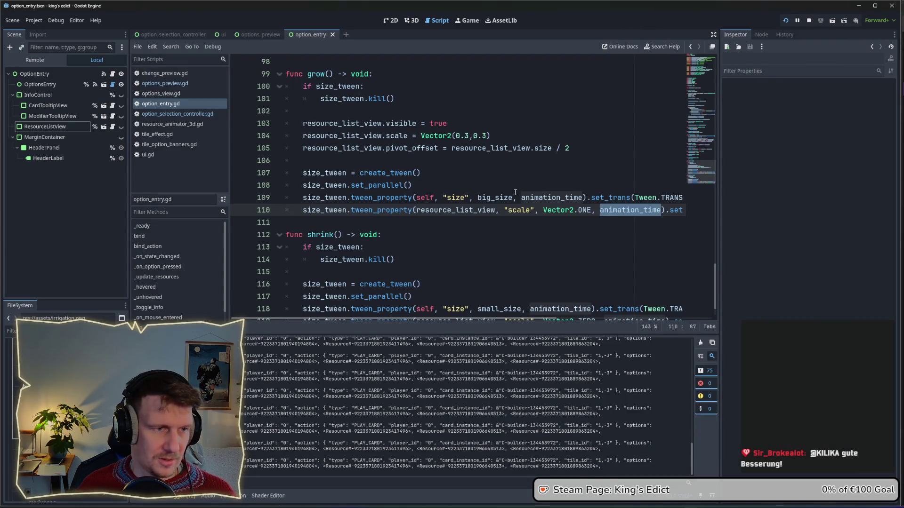
{"action": "mouse_move", "coordinate": [540, 197]}
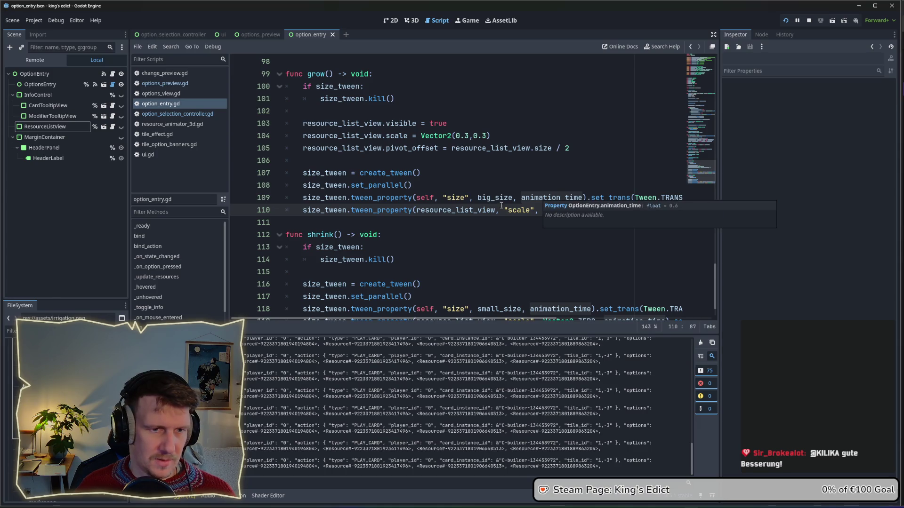
{"action": "scroll", "coordinate": [546, 207], "scroll_direction": "down", "scroll_amount": 1}
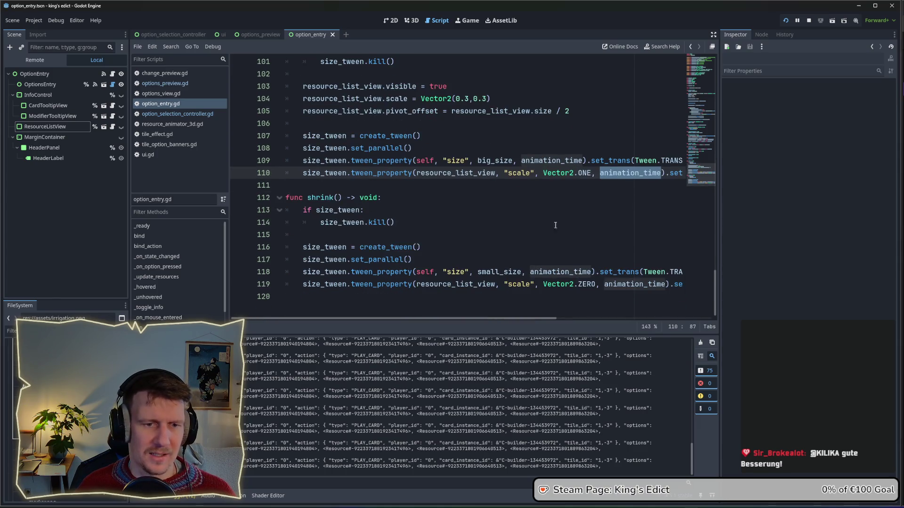
{"action": "mouse_move", "coordinate": [575, 276]}
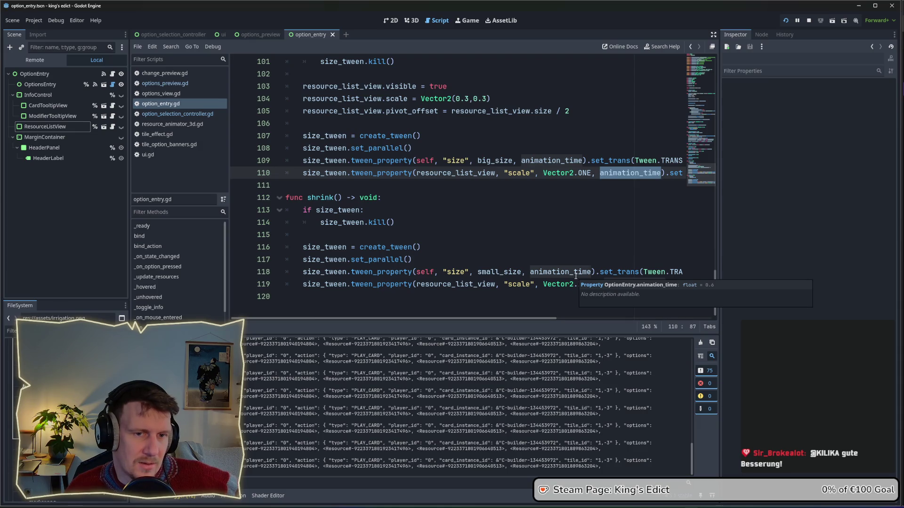
{"action": "left_click", "coordinate": [662, 173]}
{"action": "type", "text": "+ "}
{"action": "type", "text": "0.2"}
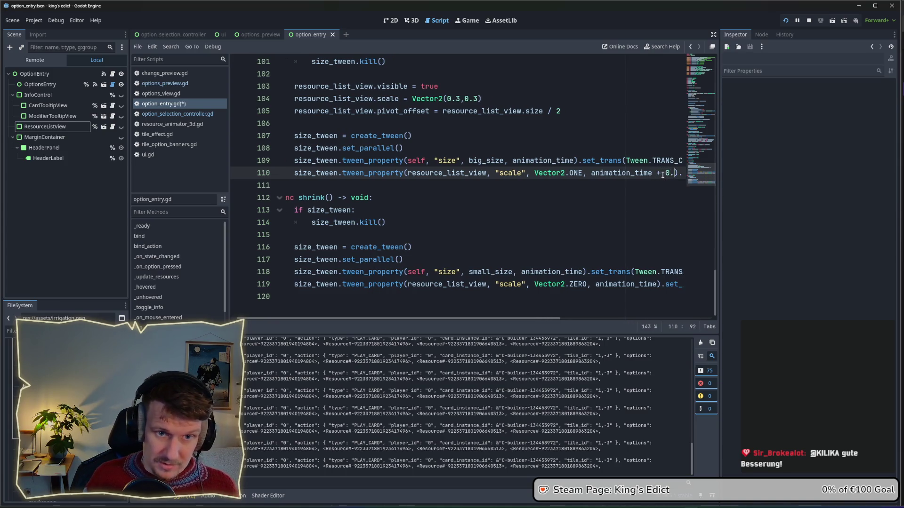
{"action": "key", "text": "ctrl+s"}
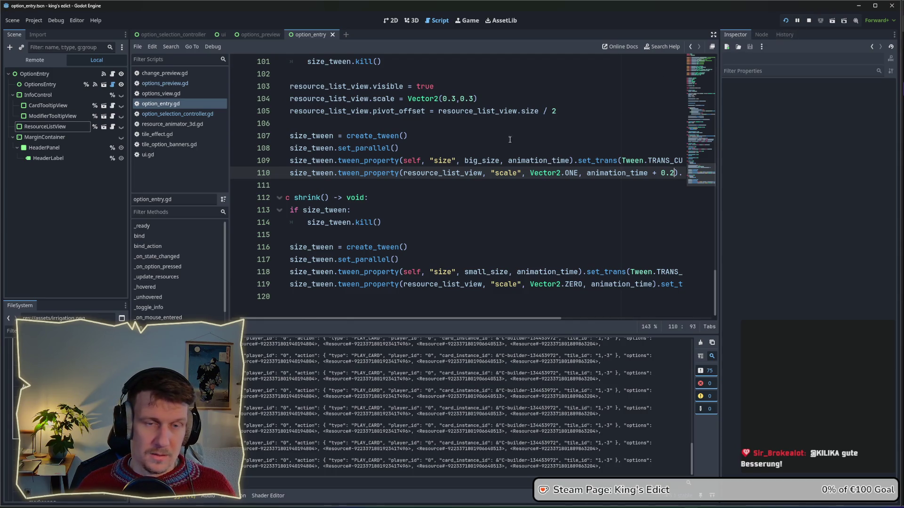
{"action": "key", "text": "F5"}
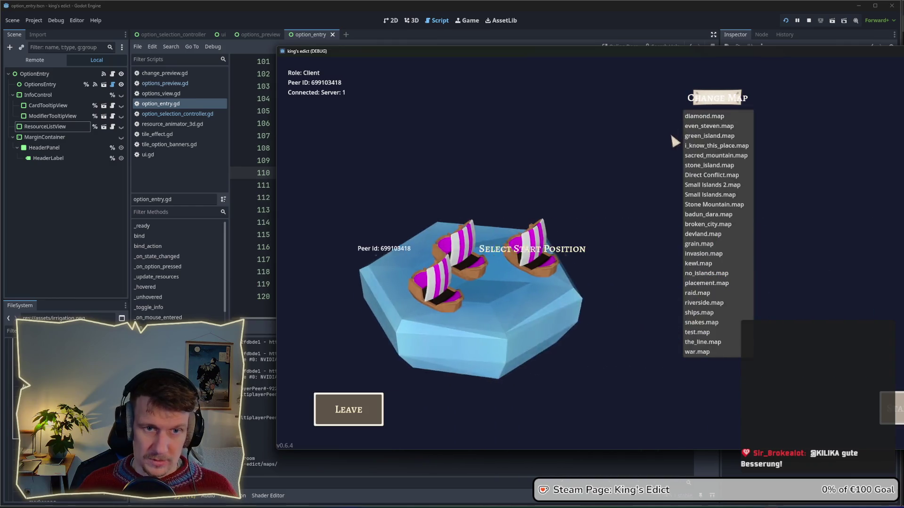
Load i_know_this_place.map, test the option animations, then stop the game
{"action": "left_click", "coordinate": [716, 145]}
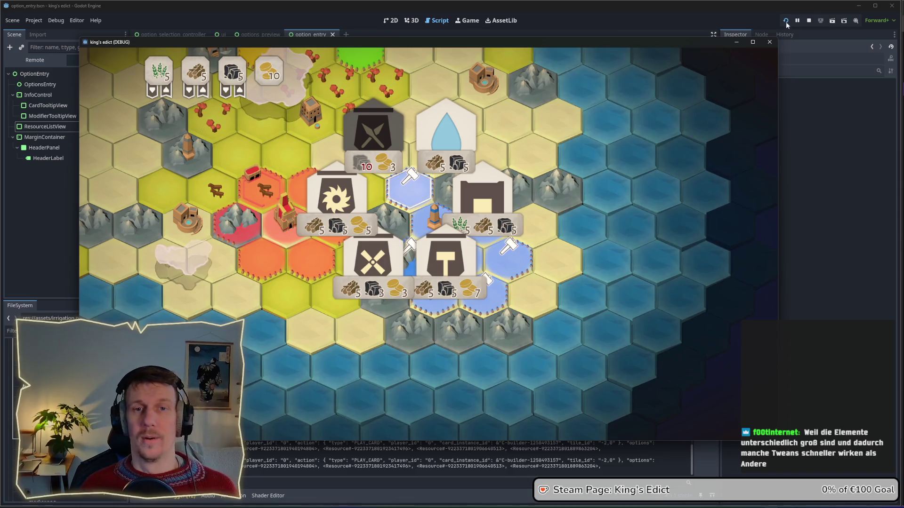
{"action": "left_click", "coordinate": [807, 21]}
Remove size_tween.set_parallel() and the '+ 0.2' from grow()'s tweens, then relaunch the game
{"action": "left_click", "coordinate": [419, 148]}
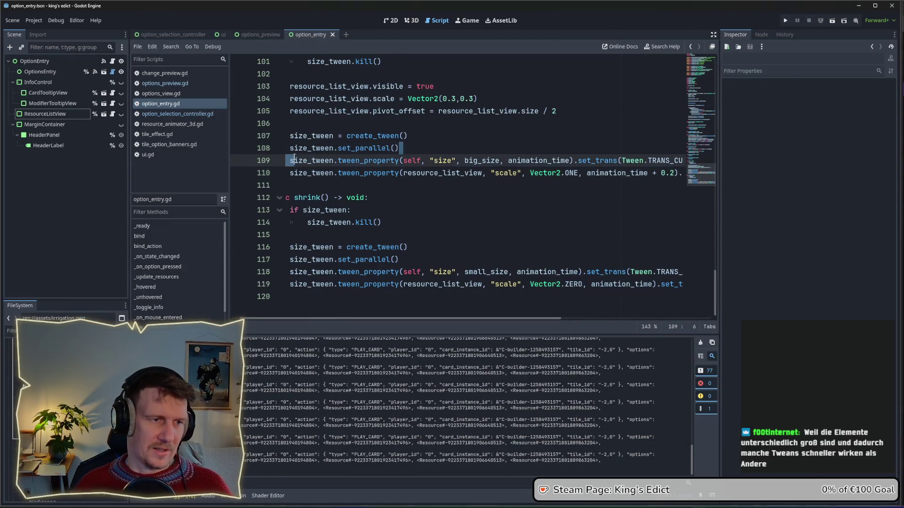
{"action": "key", "text": "shift+Home"}
{"action": "key", "text": "BackSpace"}
{"action": "key", "text": "BackSpace"}
{"action": "mouse_move", "coordinate": [662, 160]}
{"action": "left_mouse_down"}
{"action": "mouse_move", "coordinate": [678, 162]}
{"action": "mouse_move", "coordinate": [548, 173]}
{"action": "left_mouse_up"}
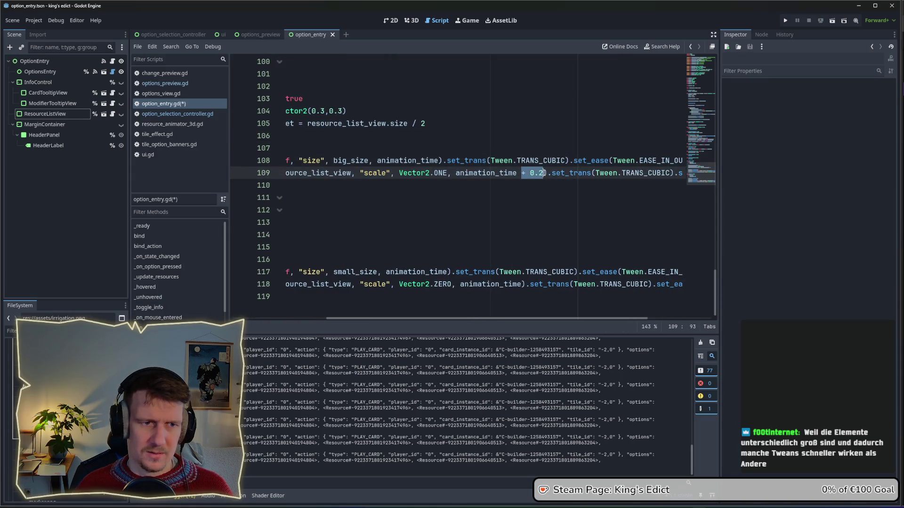
{"action": "scroll", "coordinate": [428, 318], "scroll_direction": "left", "scroll_amount": 5}
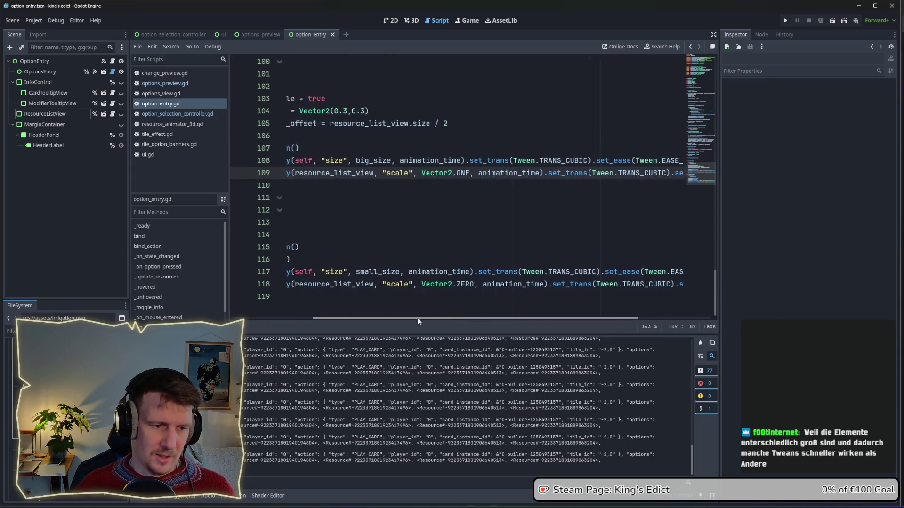
{"action": "left_click", "coordinate": [784, 21]}
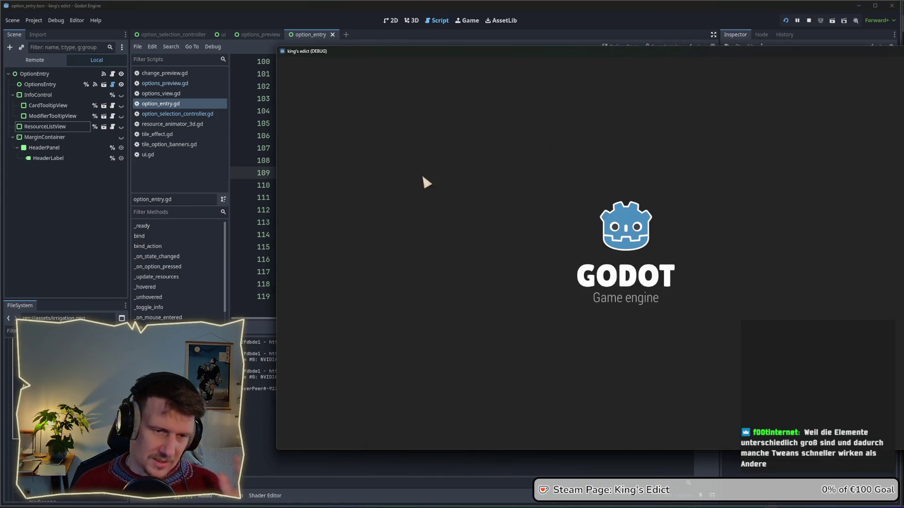
Start a match on i_know_this_place.map and select the settler tile to view its options
{"action": "left_click", "coordinate": [459, 177]}
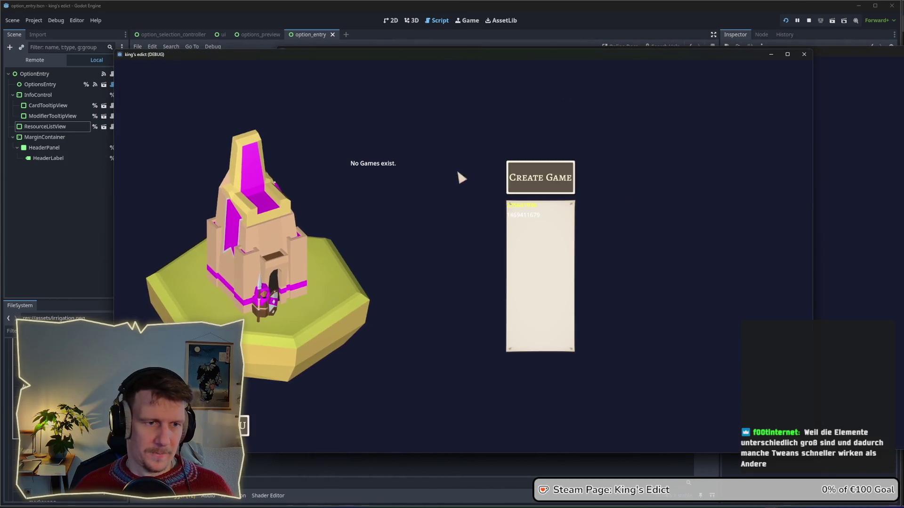
{"action": "left_click", "coordinate": [534, 176]}
{"action": "left_click", "coordinate": [550, 101]}
{"action": "left_click", "coordinate": [546, 149]}
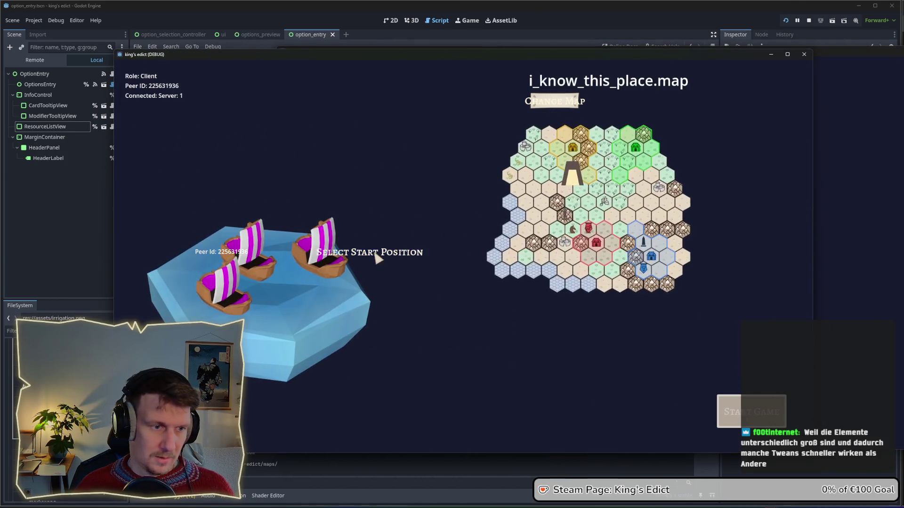
{"action": "left_click", "coordinate": [742, 413]}
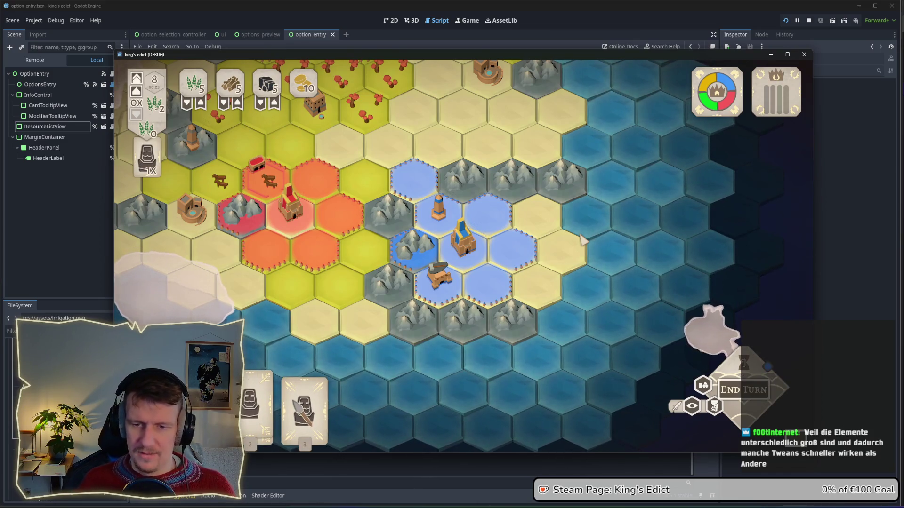
{"action": "left_click", "coordinate": [440, 273]}
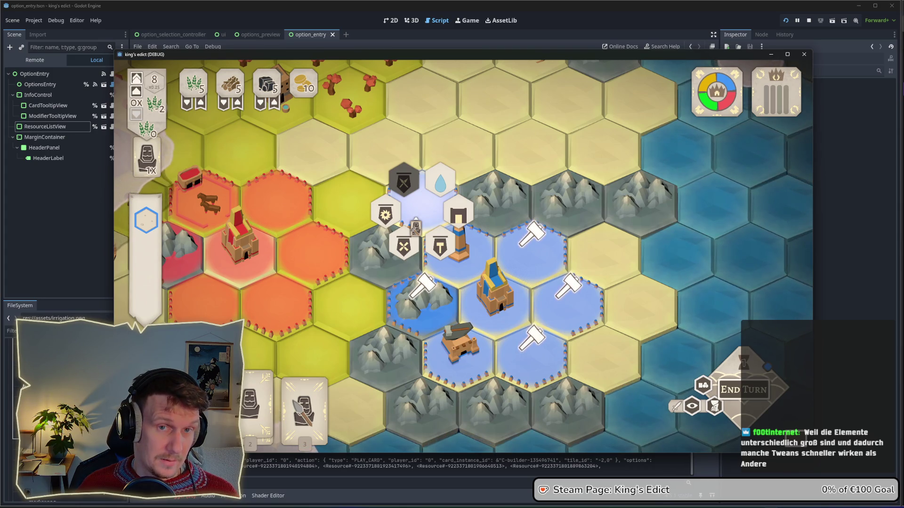
Return to option_entry.gd and select true in grow()'s visibility line 103
{"action": "left_click", "coordinate": [626, 18]}
{"action": "left_click", "coordinate": [457, 158]}
{"action": "double_click", "coordinate": [442, 99]}
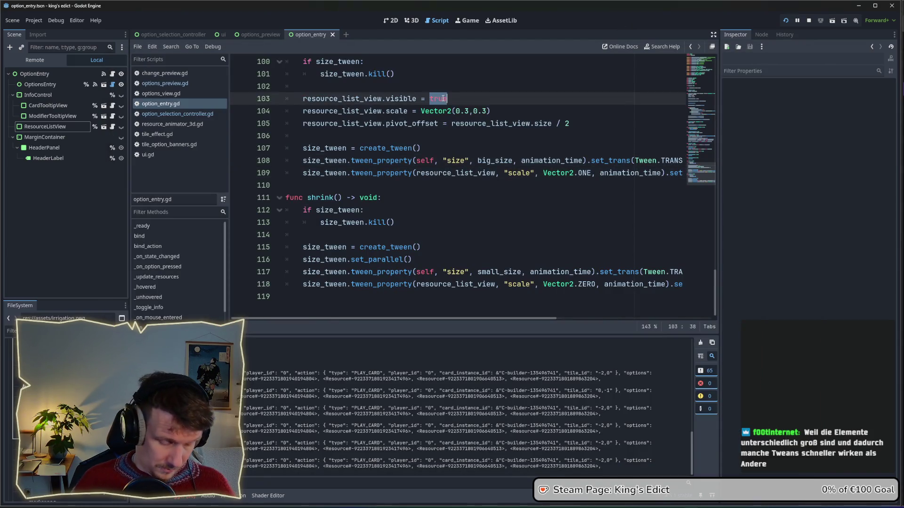
Add a tween step setting resource_list_view visible to true over 0.0 seconds, save, and rerun the game
{"action": "left_click", "coordinate": [303, 174]}
{"action": "key", "text": "ctrl+shift+d"}
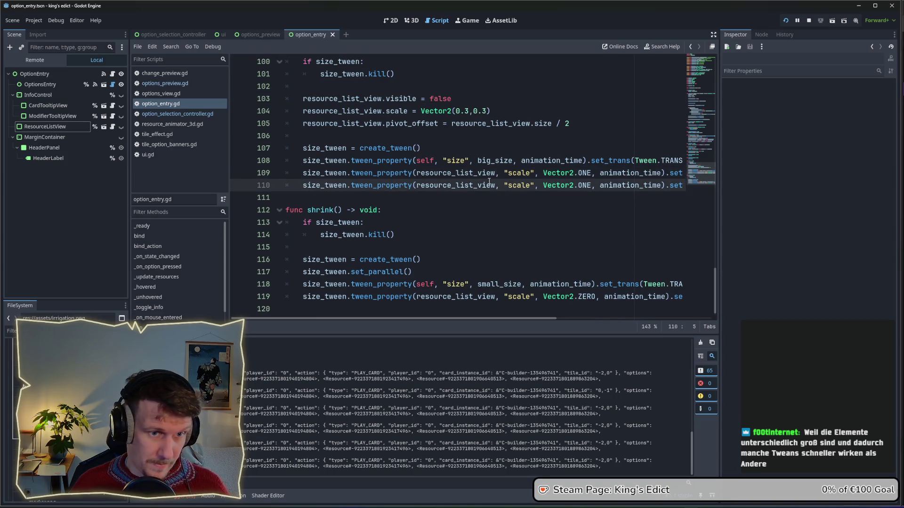
{"action": "double_click", "coordinate": [517, 173]}
{"action": "type", "text": "visi"}
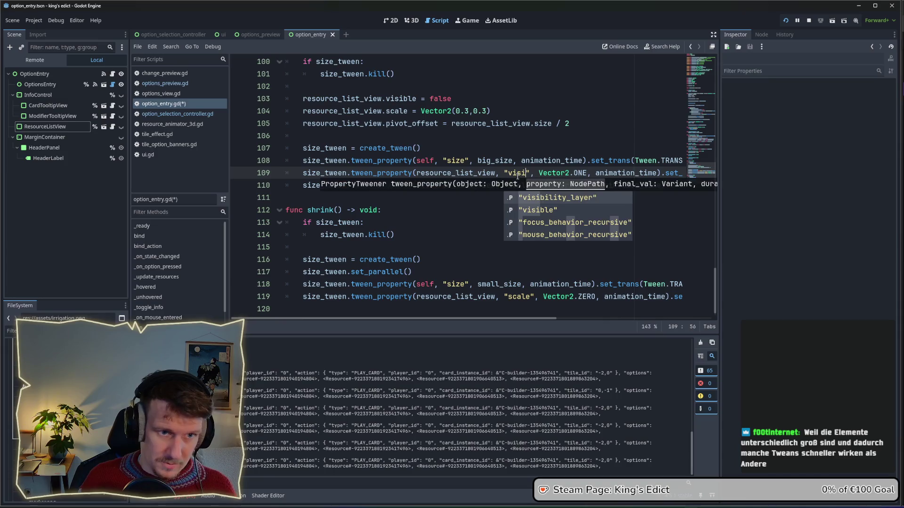
{"action": "key", "text": "Down"}
{"action": "key", "text": "Return"}
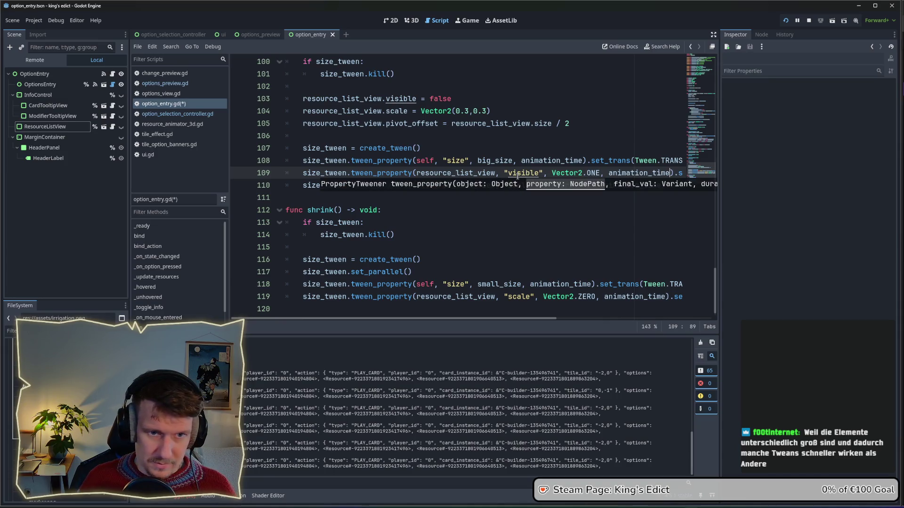
{"action": "type", "text": ".0"}
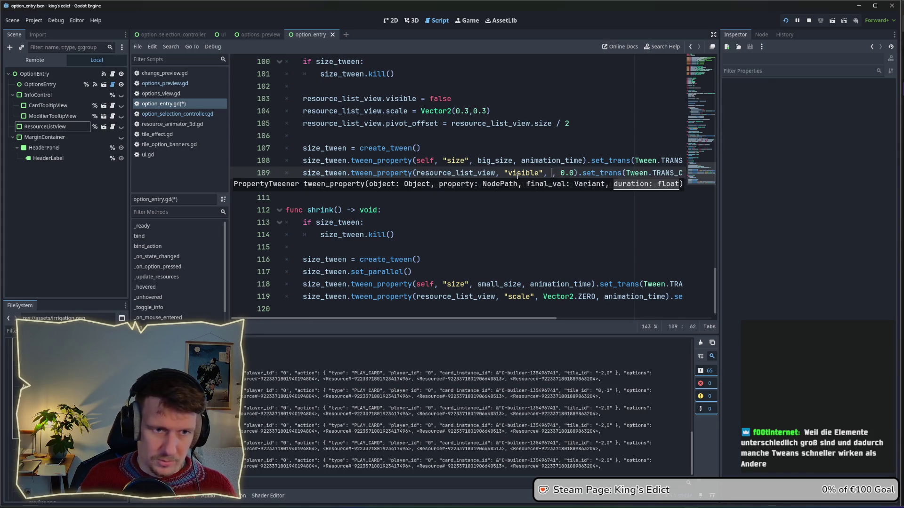
{"action": "key", "text": "ctrl+s"}
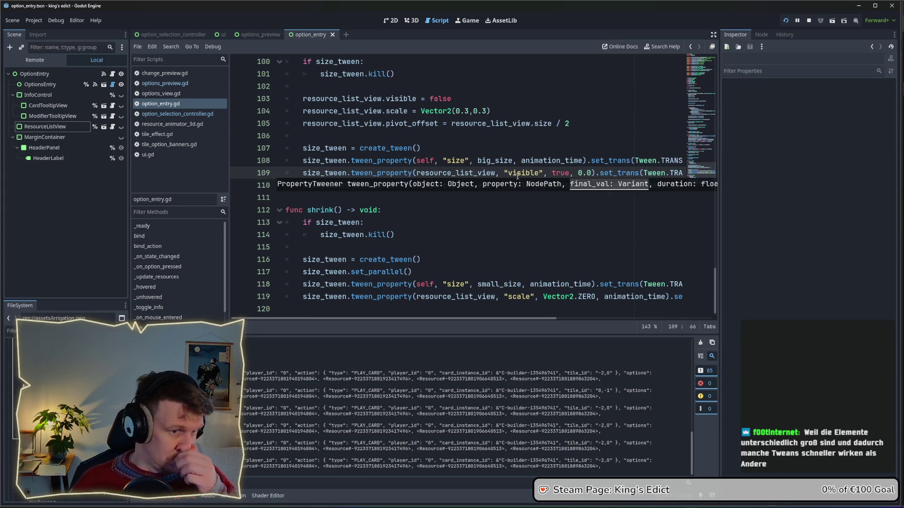
{"action": "left_click", "coordinate": [785, 21]}
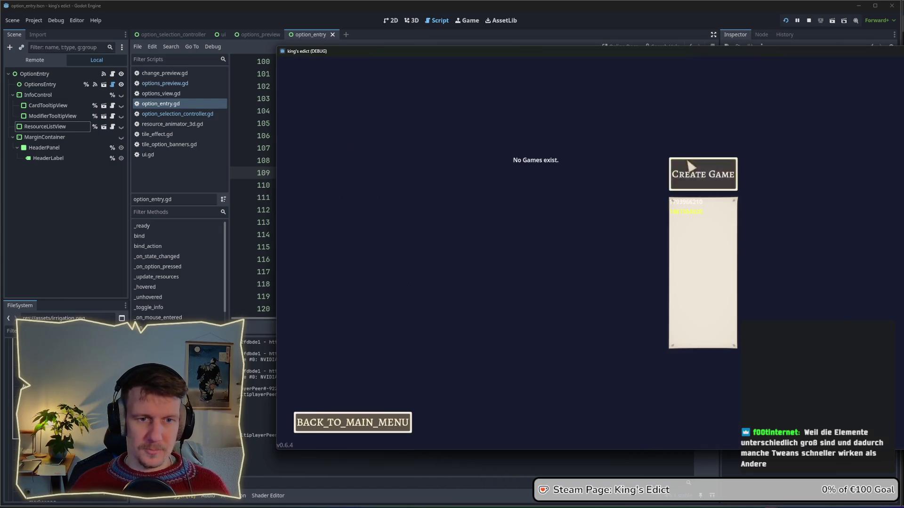
Start a new match on the i_know_this_place.map map
{"action": "left_click", "coordinate": [703, 95]}
{"action": "left_click", "coordinate": [716, 145]}
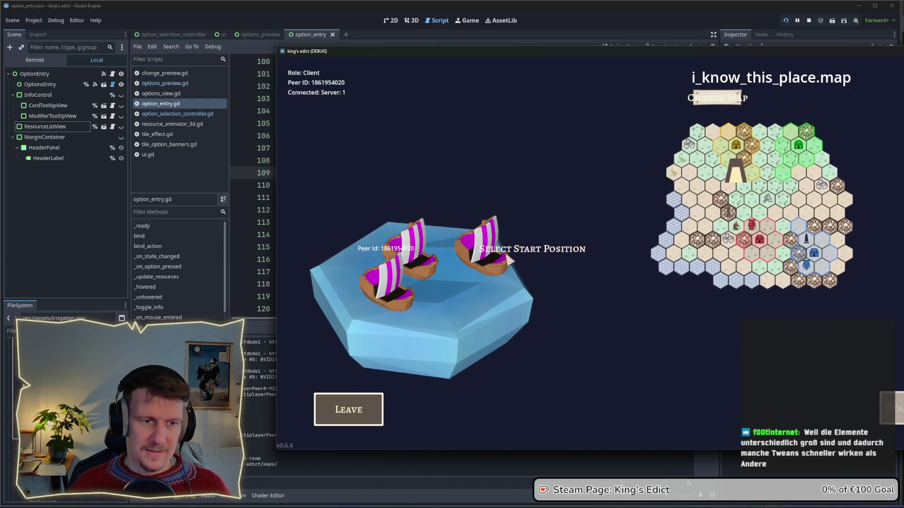
{"action": "left_click", "coordinate": [482, 278]}
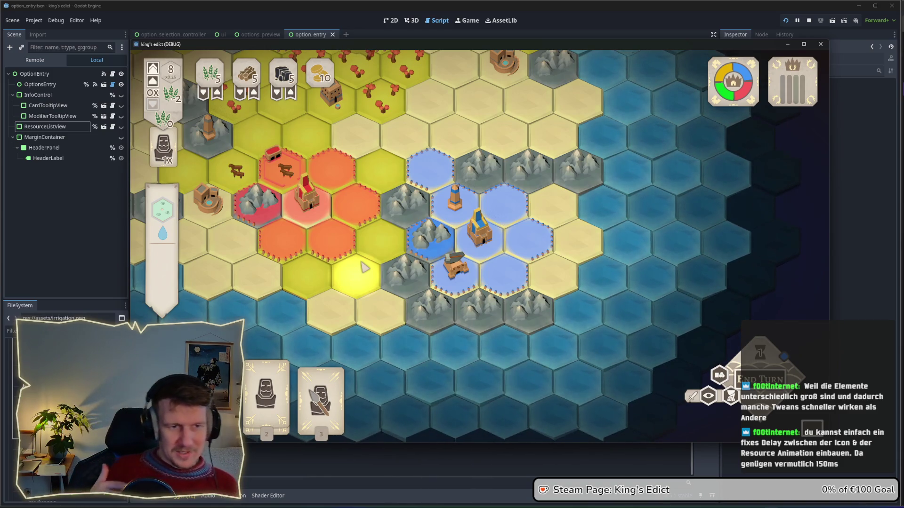
Select the blue unit, play its card, and open building options on several different hexes
{"action": "left_click", "coordinate": [454, 266]}
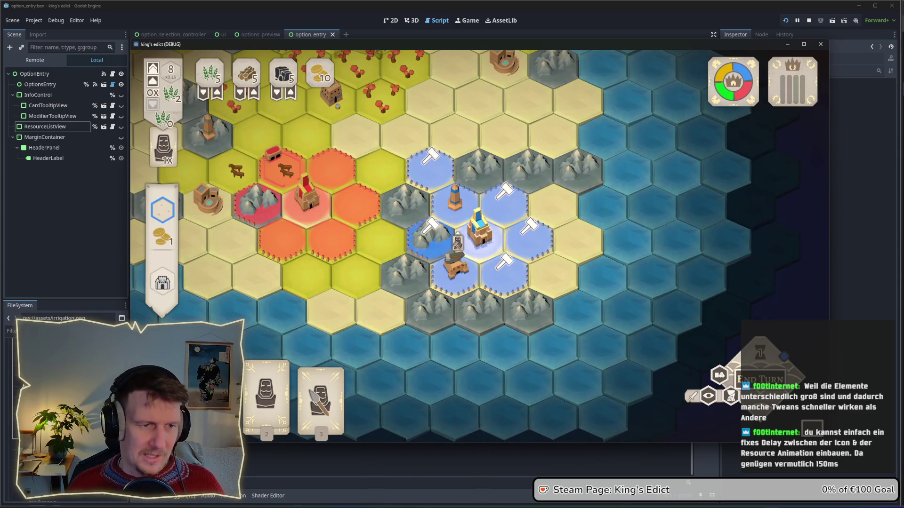
{"action": "left_click", "coordinate": [443, 247]}
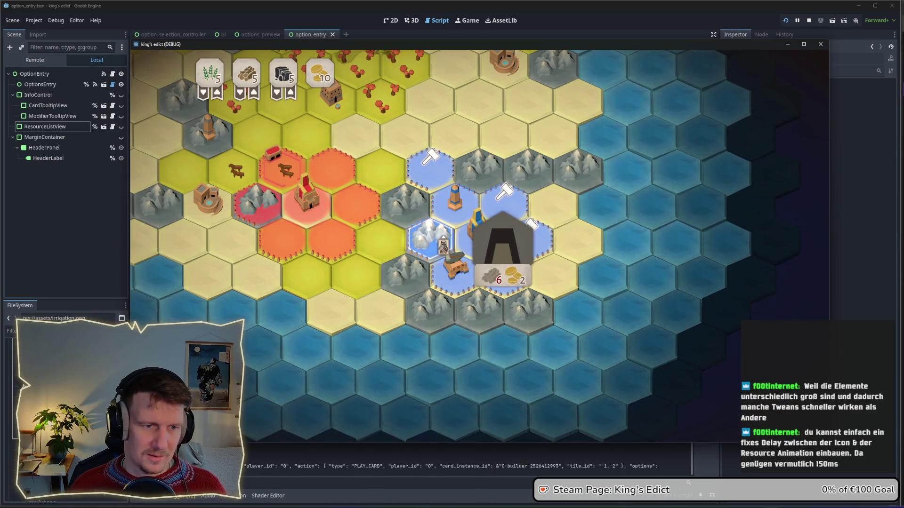
{"action": "left_click", "coordinate": [503, 207]}
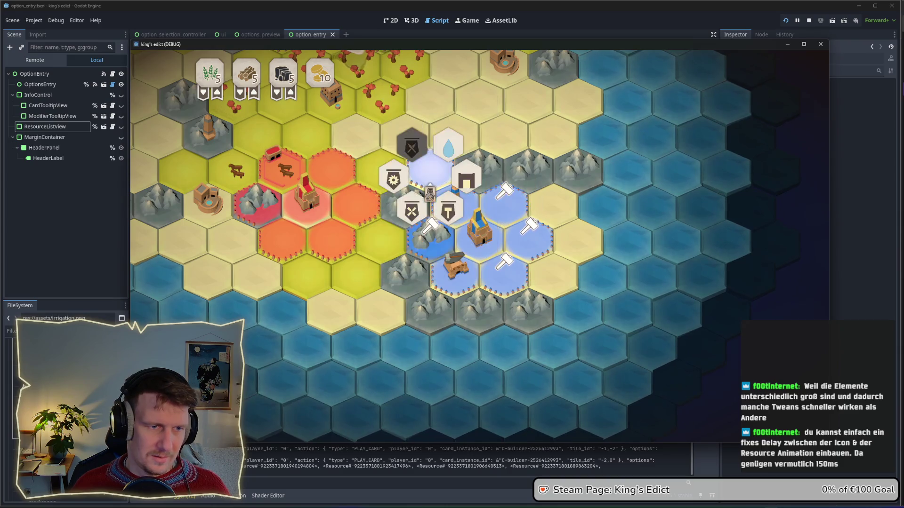
{"action": "left_click", "coordinate": [507, 280]}
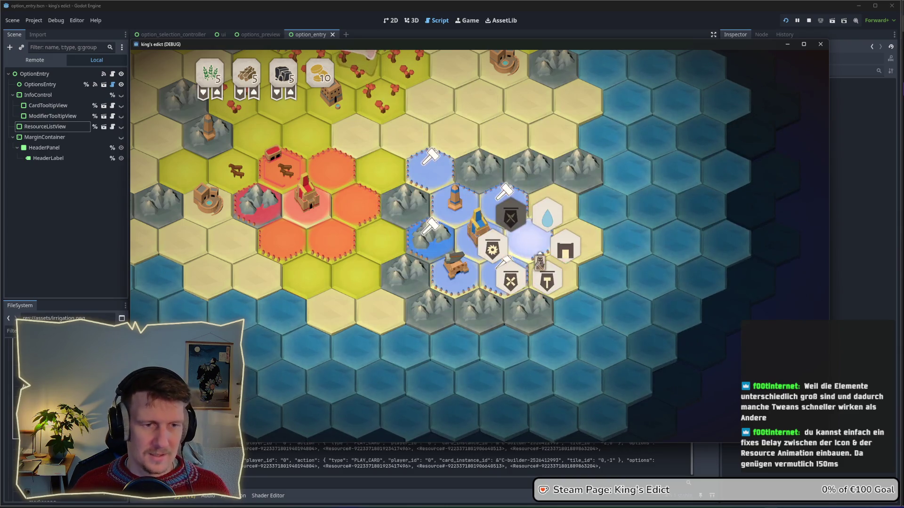
{"action": "left_click", "coordinate": [507, 282]}
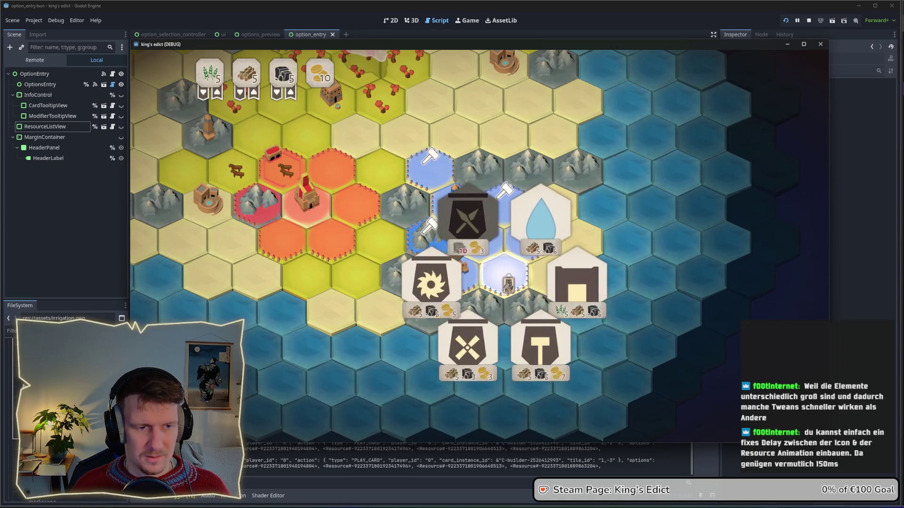
{"action": "left_click", "coordinate": [438, 185]}
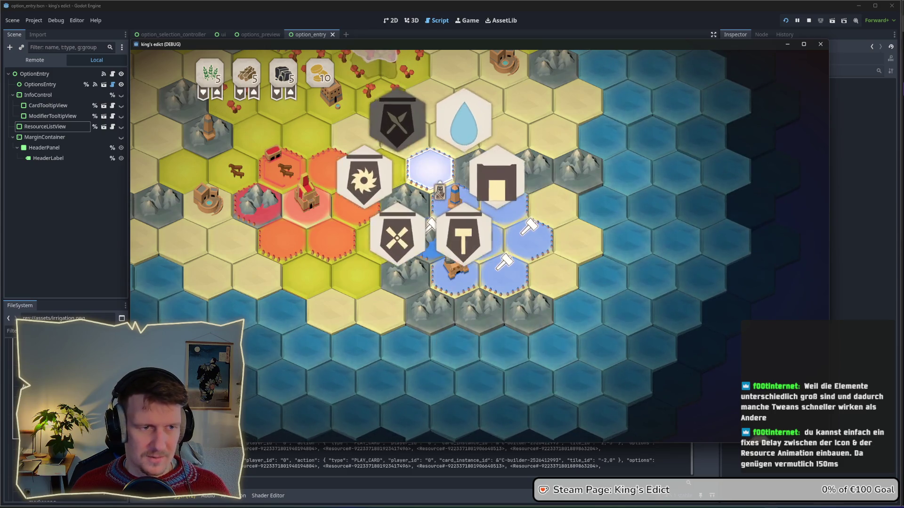
{"action": "left_click", "coordinate": [503, 229]}
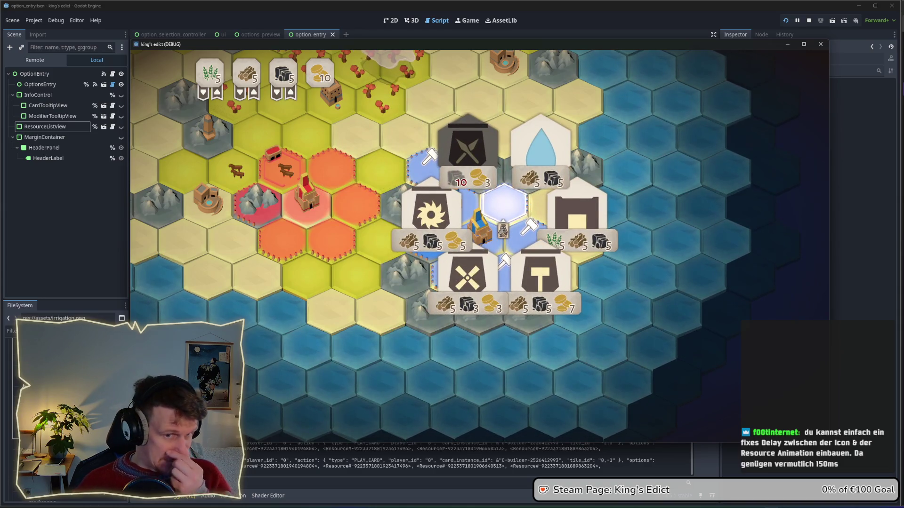
{"action": "left_click", "coordinate": [531, 252]}
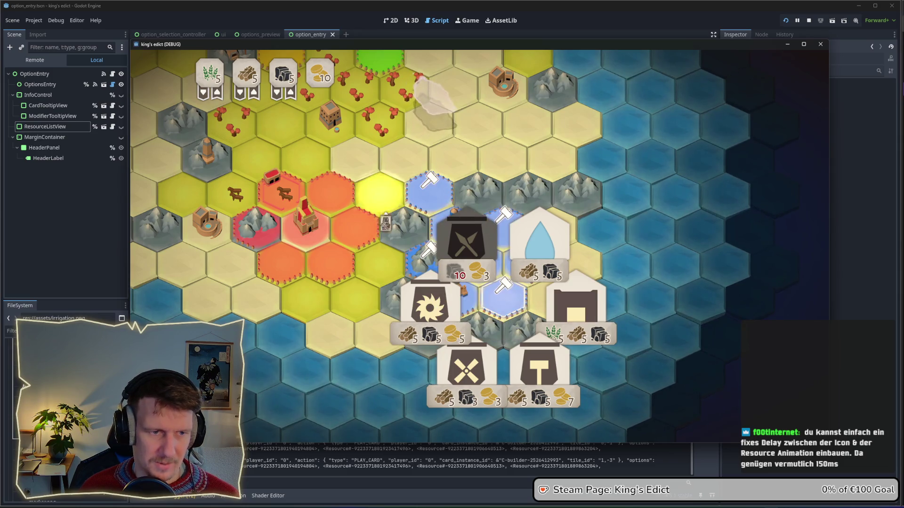
{"action": "mouse_move", "coordinate": [453, 245]}
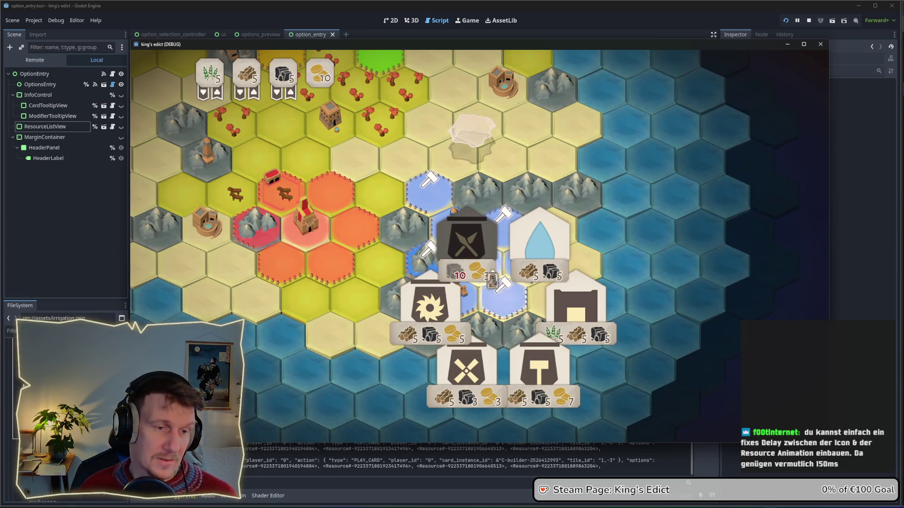
{"action": "left_click", "coordinate": [503, 222]}
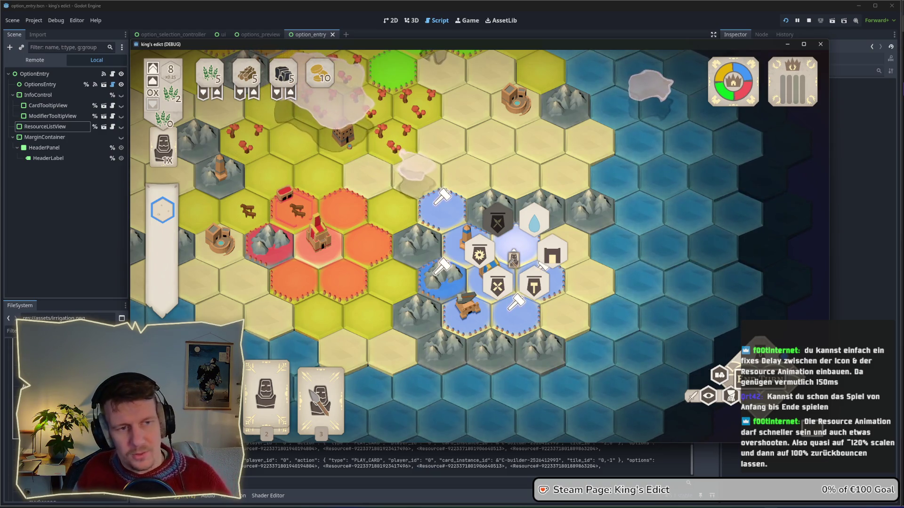
Close the building-option ring and reopen it around the empty blue hex
{"action": "left_click", "coordinate": [513, 258]}
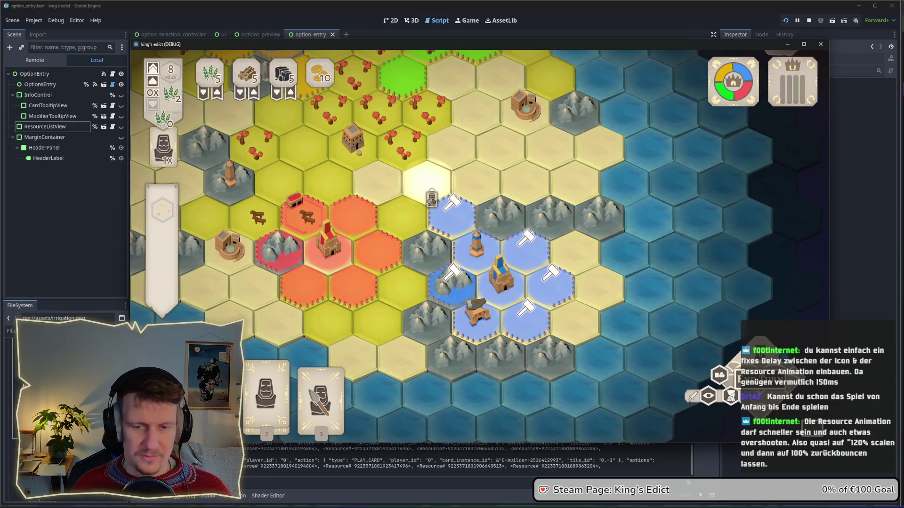
{"action": "left_click", "coordinate": [527, 252]}
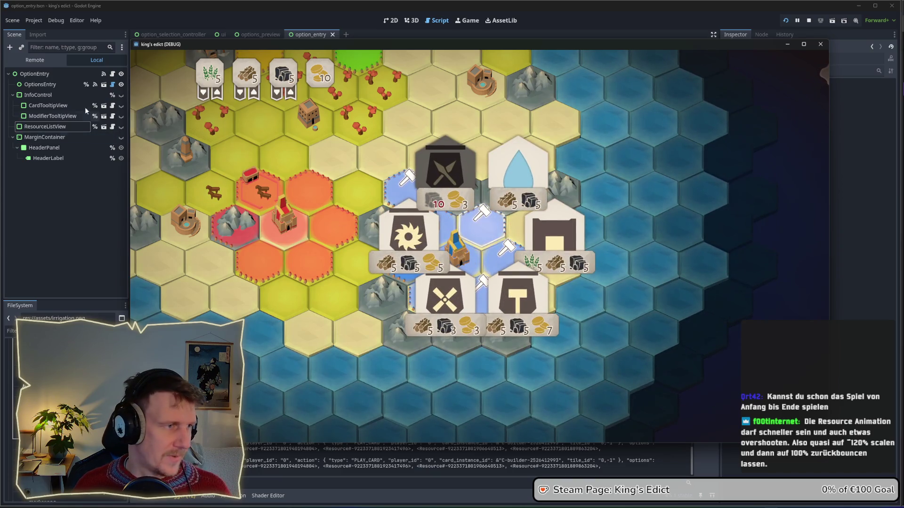
Set OptionsPreview's Outer Icon Radius to 225, then open building options on the game's centre blue hex
{"action": "left_click", "coordinate": [253, 33]}
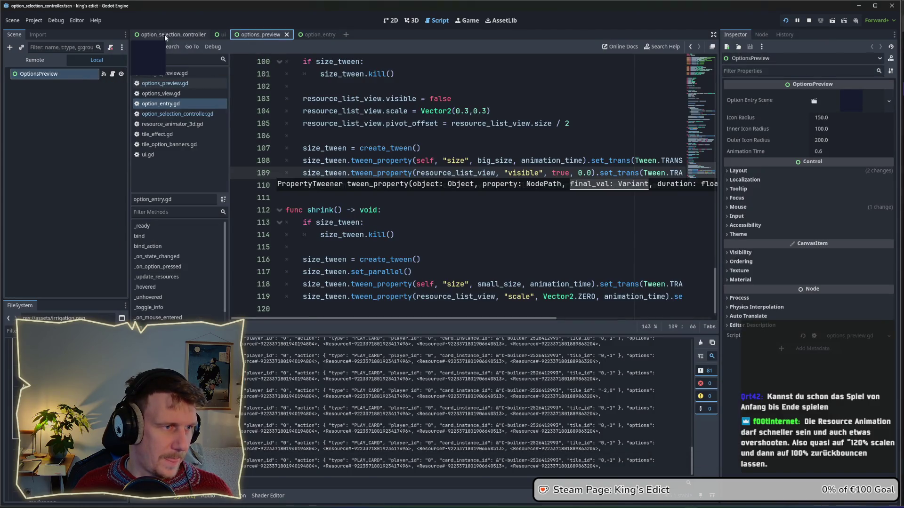
{"action": "left_click", "coordinate": [170, 34]}
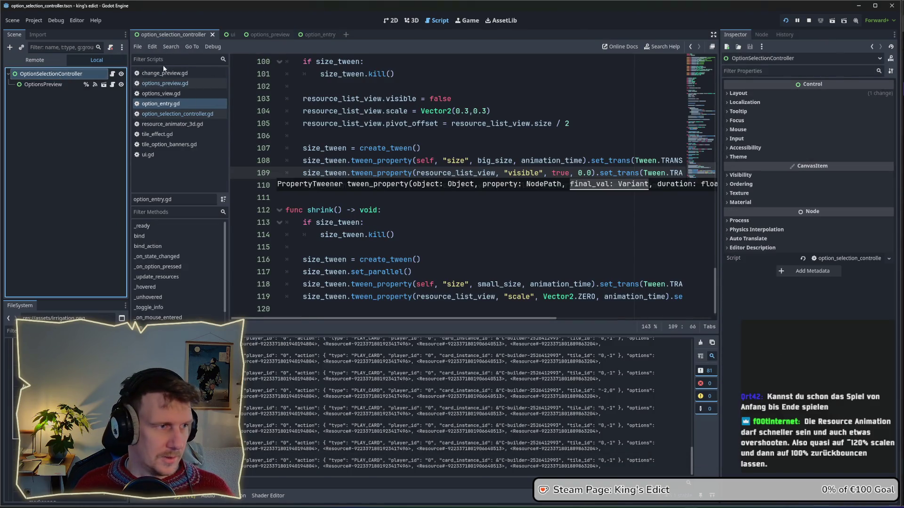
{"action": "left_click", "coordinate": [56, 84]}
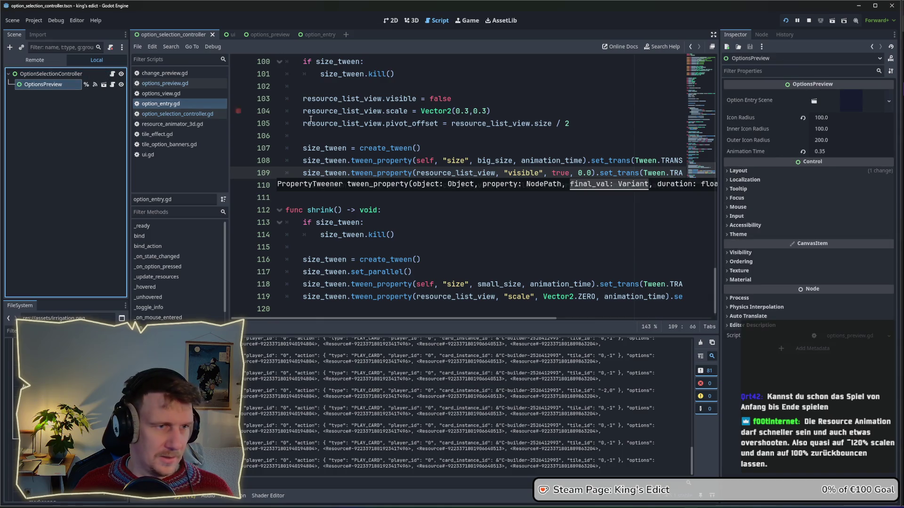
{"action": "left_click", "coordinate": [831, 141]}
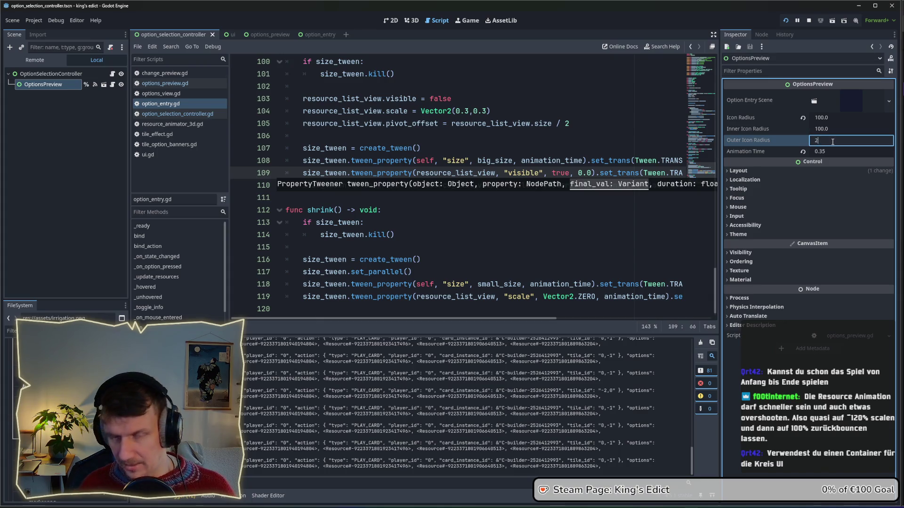
{"action": "type", "text": "5"}
{"action": "key", "text": "Return"}
{"action": "key", "text": "alt+Tab"}
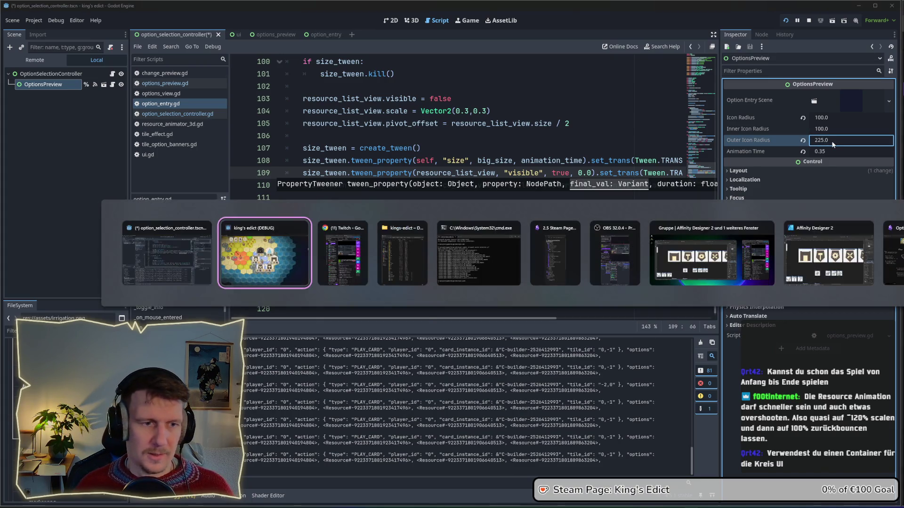
{"action": "left_click", "coordinate": [489, 237]}
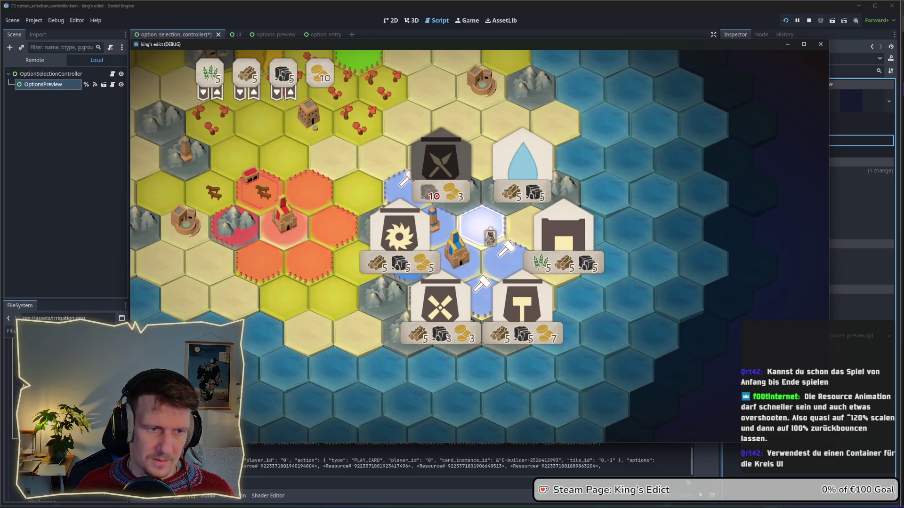
Zoom into the game map and open the wider building-option ring on a left-hand hex
{"action": "scroll", "coordinate": [489, 237], "scroll_direction": "up", "scroll_amount": 1}
{"action": "left_click", "coordinate": [414, 202]}
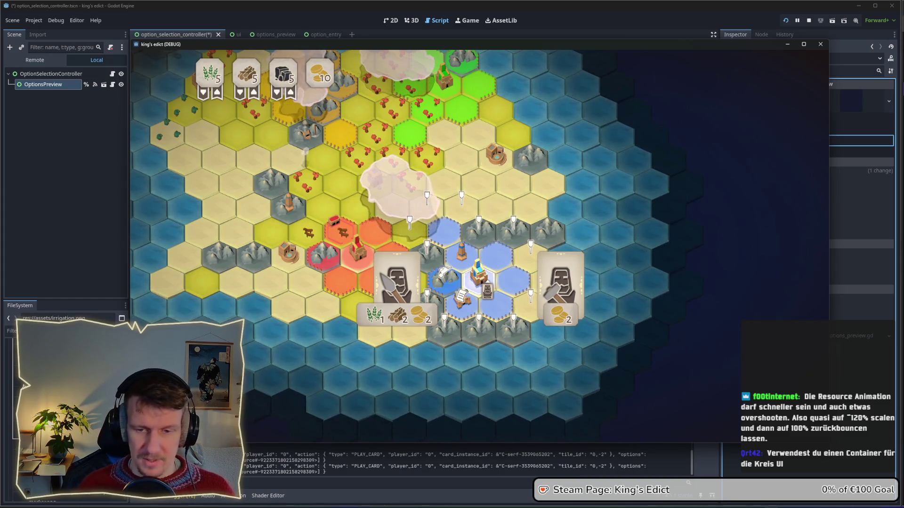
{"action": "scroll", "coordinate": [483, 247], "scroll_direction": "up", "scroll_amount": 1}
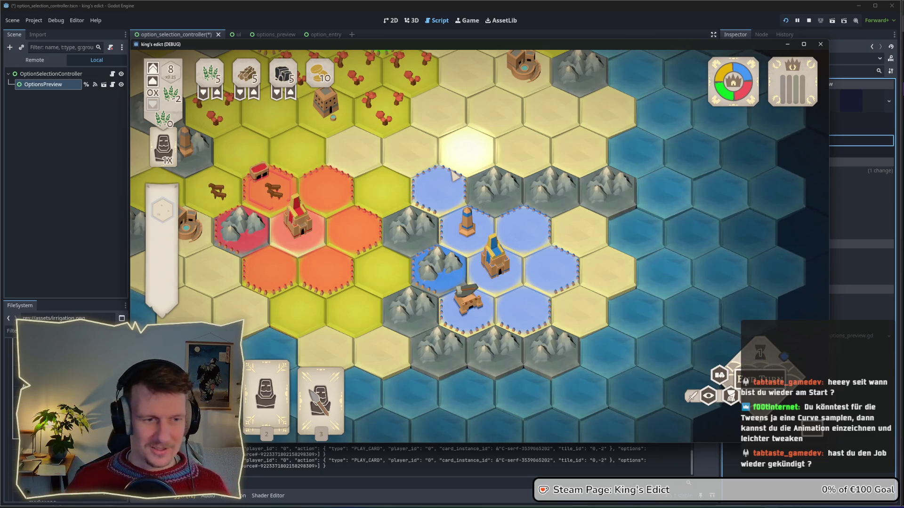
Open building options on the right-hand and hammer hexes, then stop the game with F8
{"action": "key", "text": "w"}
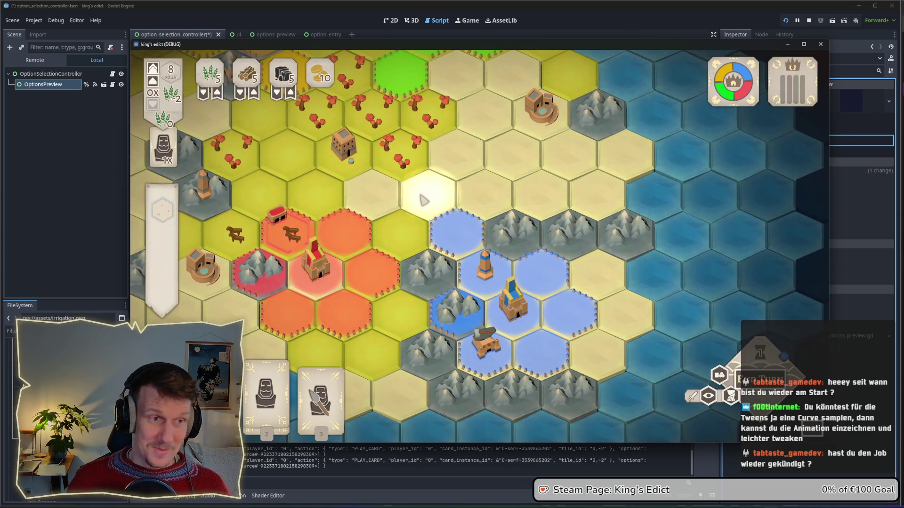
{"action": "key", "text": "s"}
{"action": "scroll", "coordinate": [428, 184], "scroll_direction": "down", "scroll_amount": 2}
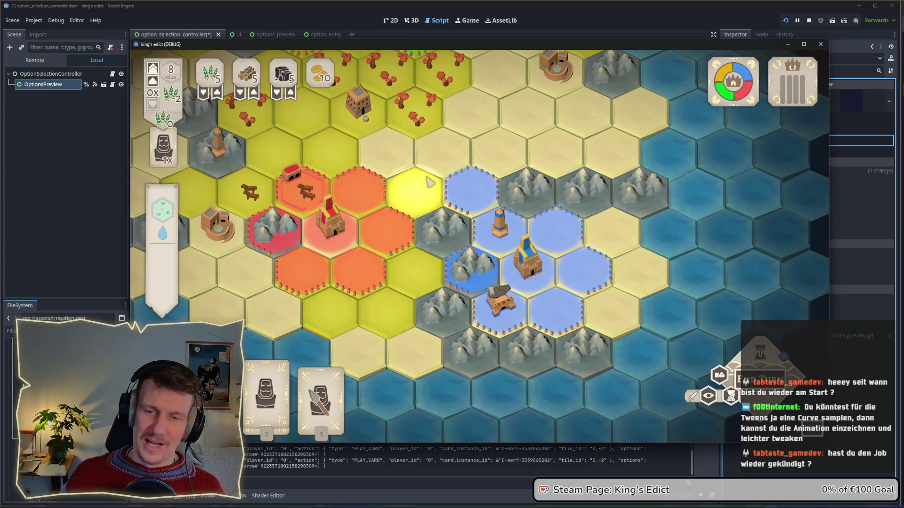
{"action": "scroll", "coordinate": [438, 210], "scroll_direction": "up", "scroll_amount": 2}
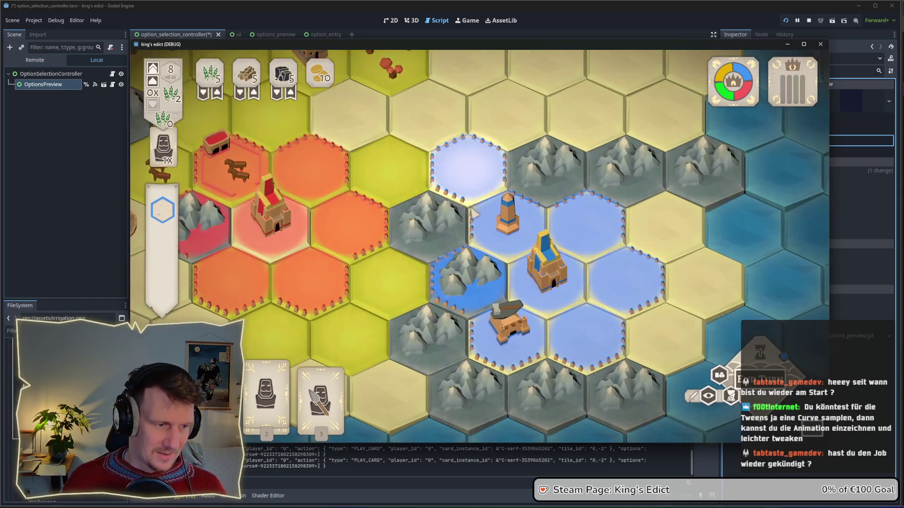
{"action": "scroll", "coordinate": [452, 218], "scroll_direction": "down", "scroll_amount": 2}
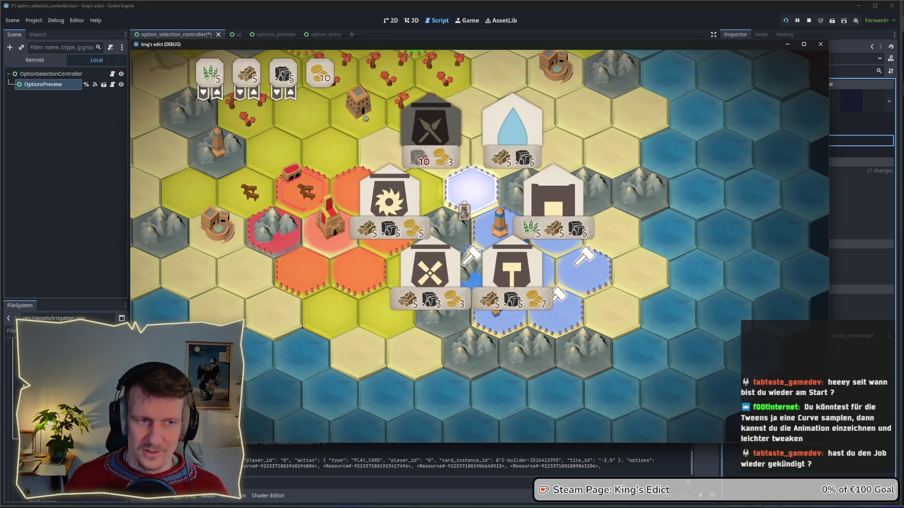
{"action": "left_click", "coordinate": [578, 281]}
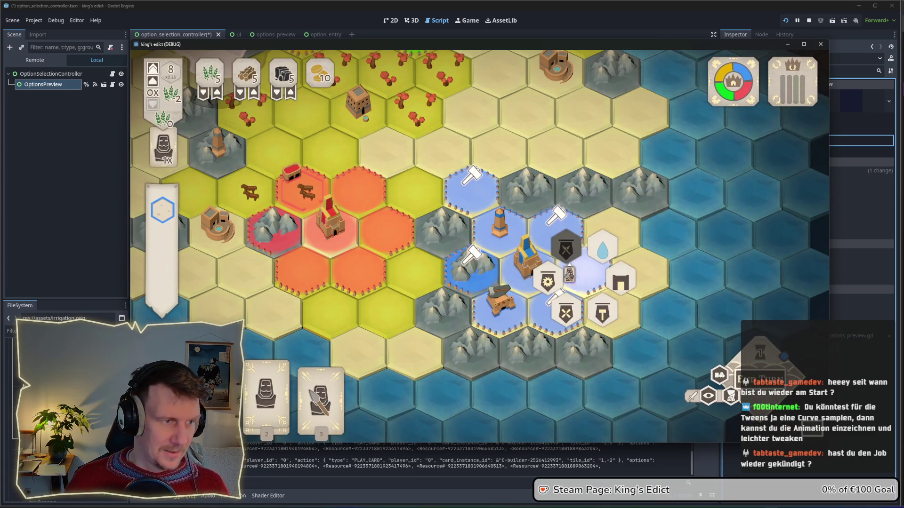
{"action": "left_click", "coordinate": [492, 224]}
{"action": "left_click", "coordinate": [470, 190]}
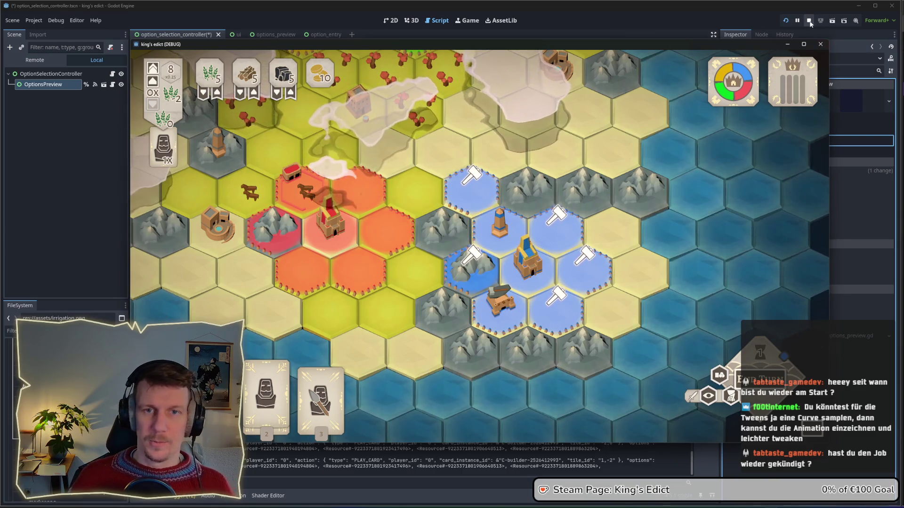
{"action": "key", "text": "F8"}
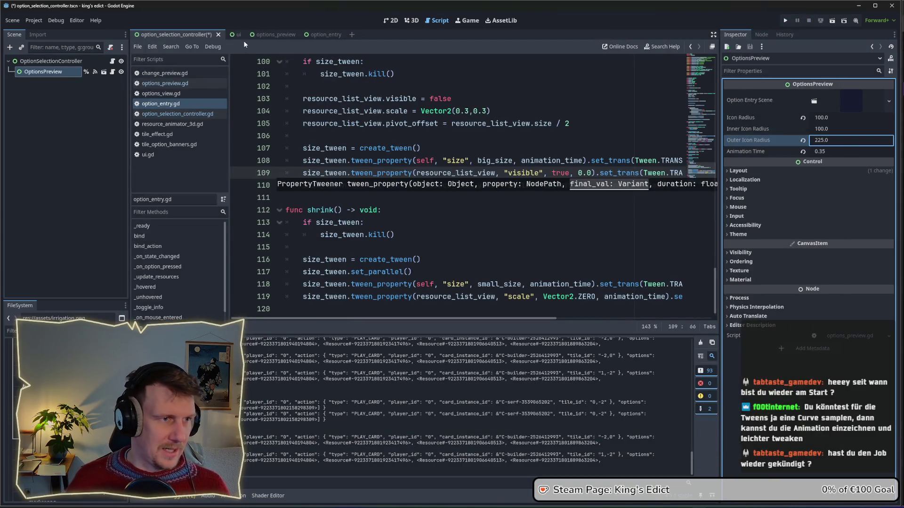
Save the option_selection_controller scene with the new 225 outer radius
{"action": "left_click", "coordinate": [201, 36]}
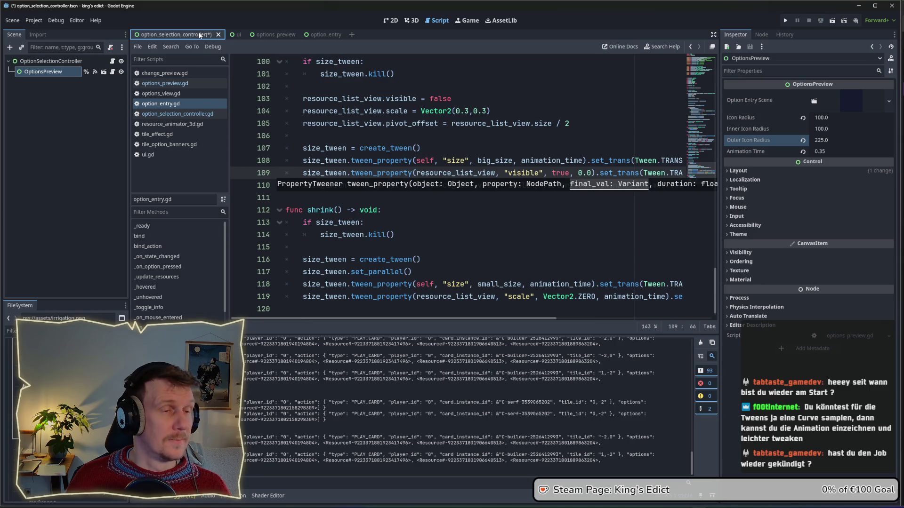
{"action": "key", "text": "ctrl+s"}
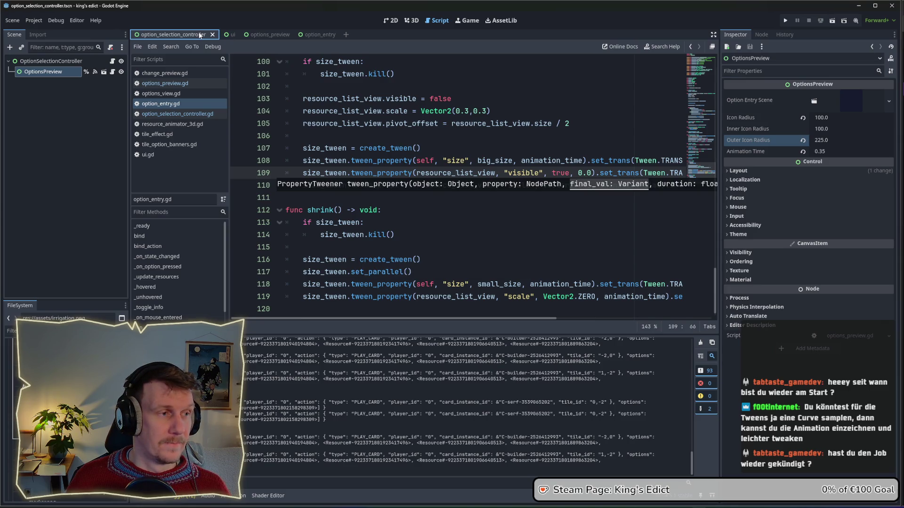
{"action": "left_click", "coordinate": [56, 72]}
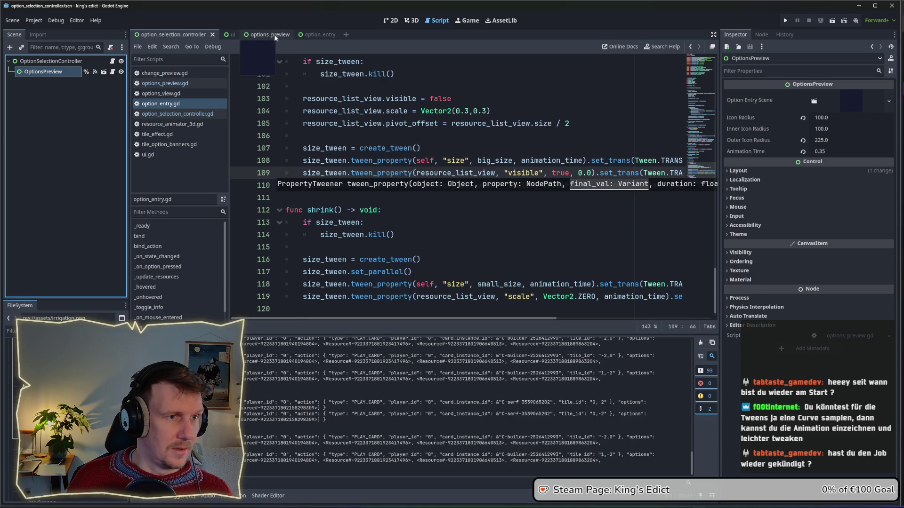
Switch to the option_entry scene and open the OptionEntry root's script
{"action": "left_click", "coordinate": [310, 35]}
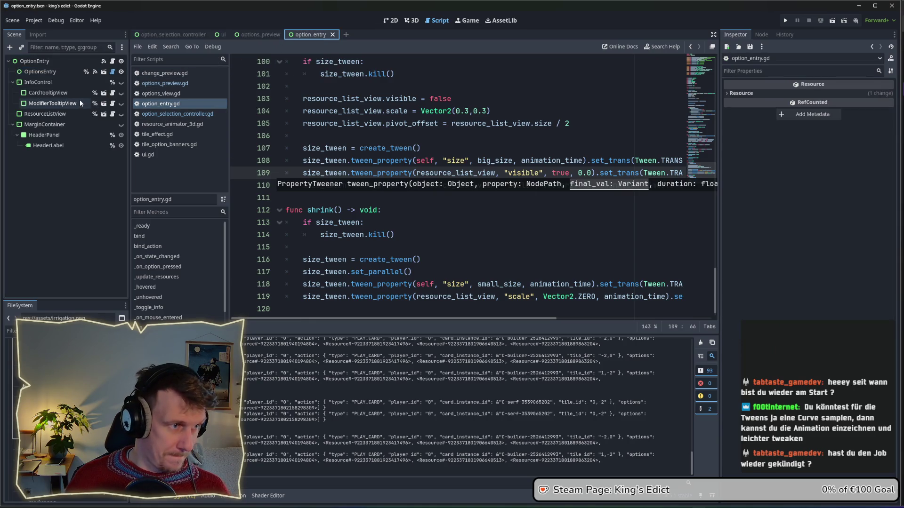
{"action": "left_click", "coordinate": [60, 62]}
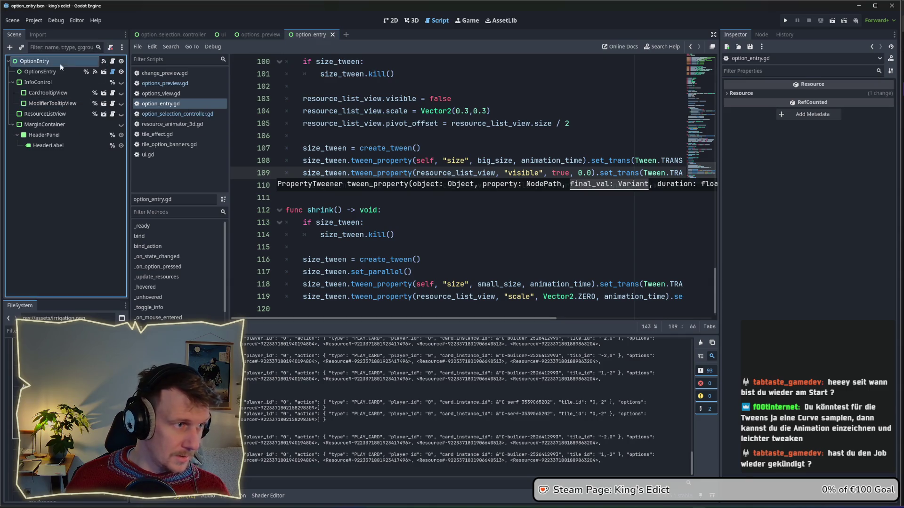
{"action": "left_click", "coordinate": [112, 63]}
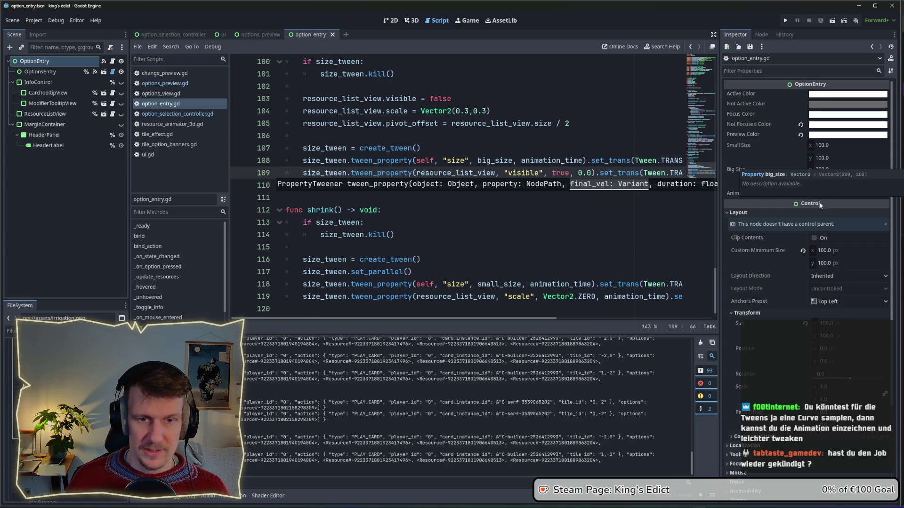
Add and then remove a blank line below the size_tween declaration
{"action": "scroll", "coordinate": [359, 126], "scroll_direction": "up", "scroll_amount": 12}
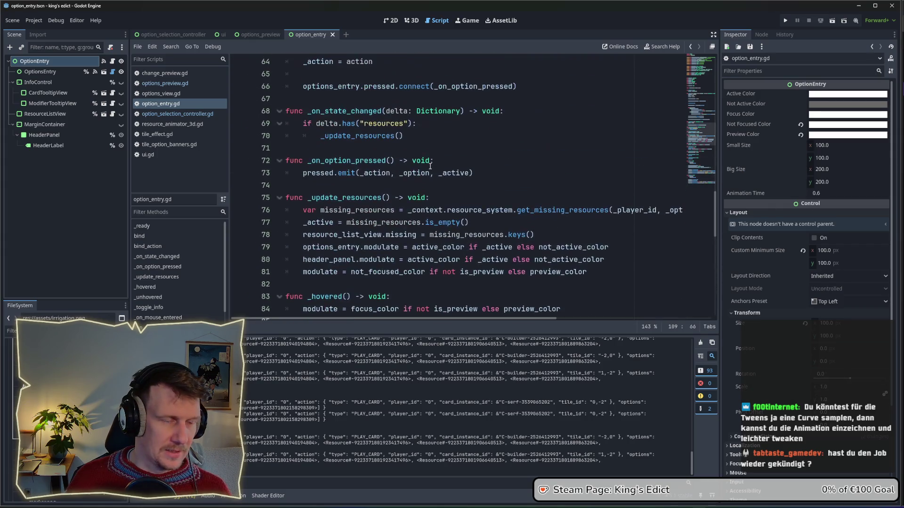
{"action": "scroll", "coordinate": [429, 172], "scroll_direction": "up", "scroll_amount": 19}
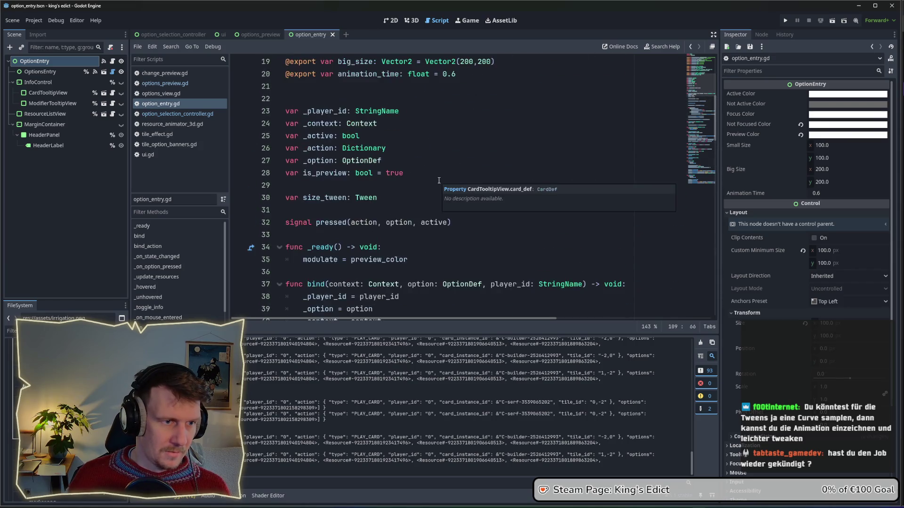
{"action": "scroll", "coordinate": [439, 180], "scroll_direction": "down", "scroll_amount": 4}
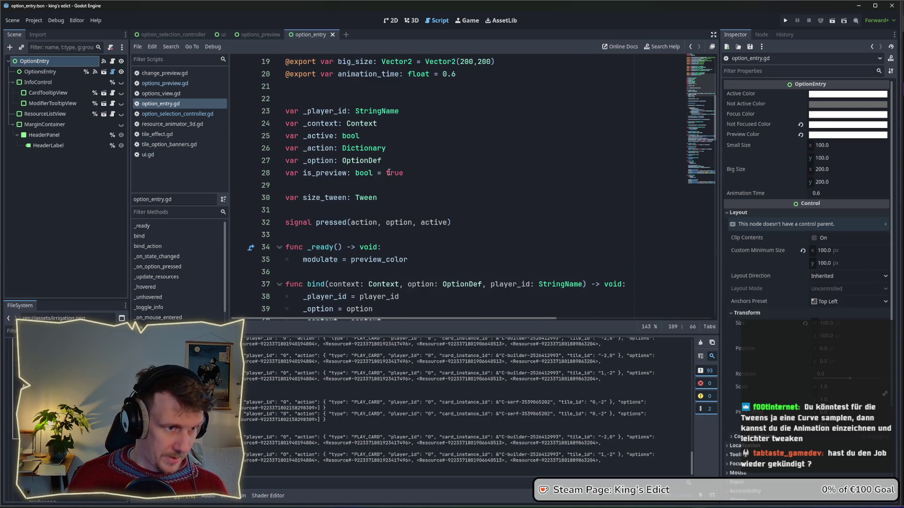
{"action": "left_click", "coordinate": [396, 197]}
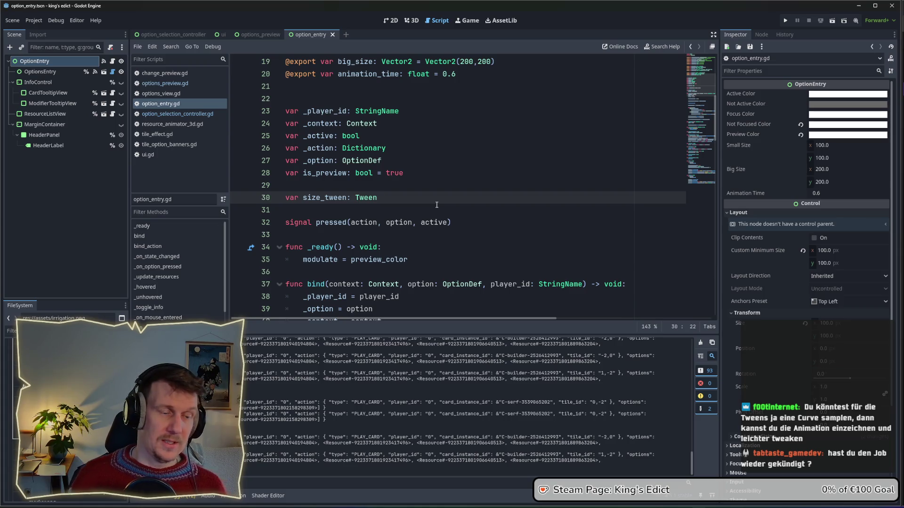
{"action": "key", "text": "Return"}
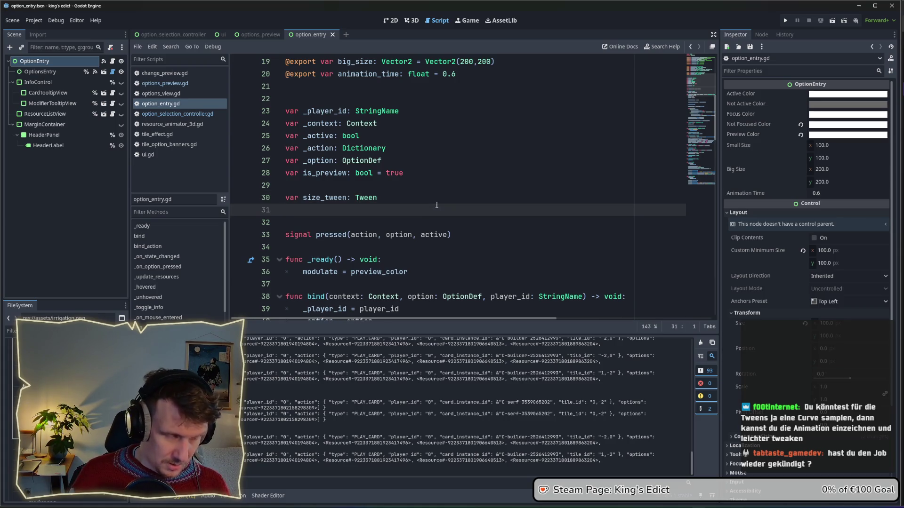
{"action": "key", "text": "BackSpace"}
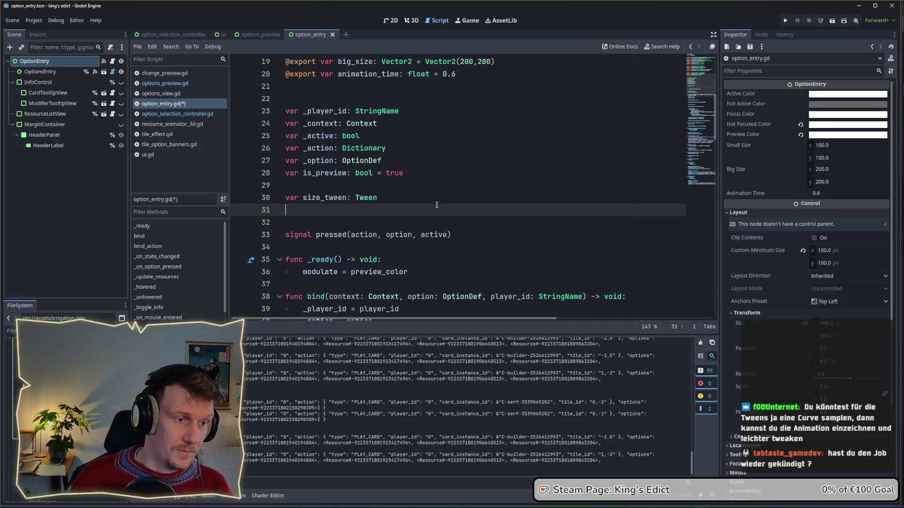
{"action": "key", "text": "BackSpace"}
{"action": "left_click", "coordinate": [334, 87]}
{"action": "scroll", "coordinate": [334, 89], "scroll_direction": "up", "scroll_amount": 2}
{"action": "left_click", "coordinate": [334, 79]}
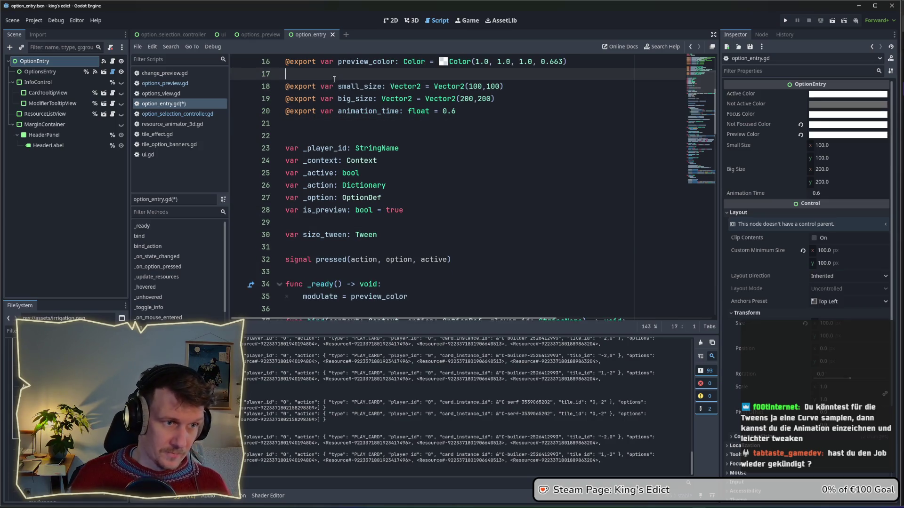
{"action": "key", "text": "Down"}
{"action": "key", "text": "Down"}
{"action": "key", "text": "Down"}
{"action": "type", "text": "@e"}
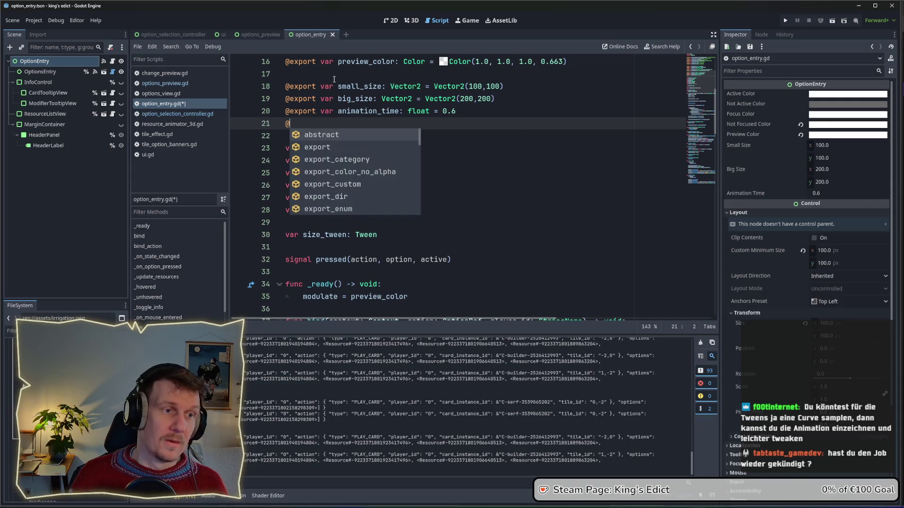
{"action": "type", "text": "xport var resource_scale_curve:"}
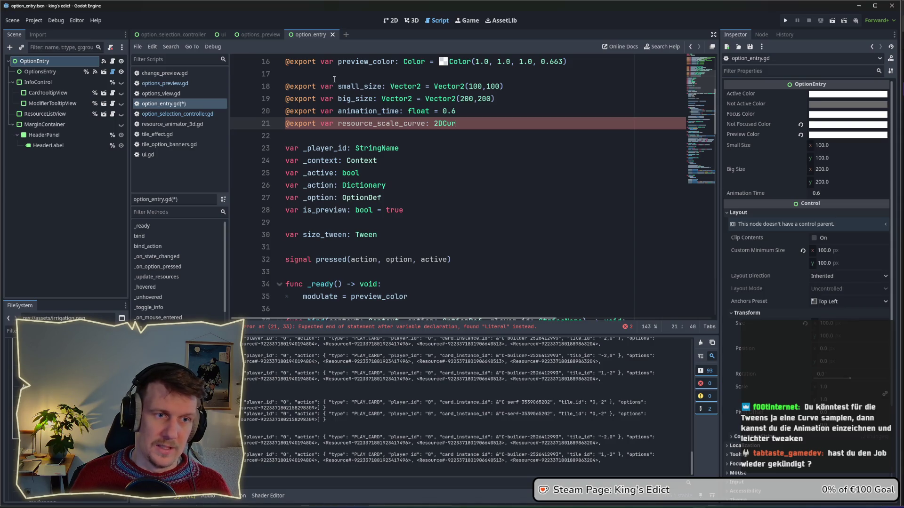
{"action": "key", "text": "ctrl+BackSpace"}
{"action": "type", "text": "Cure"}
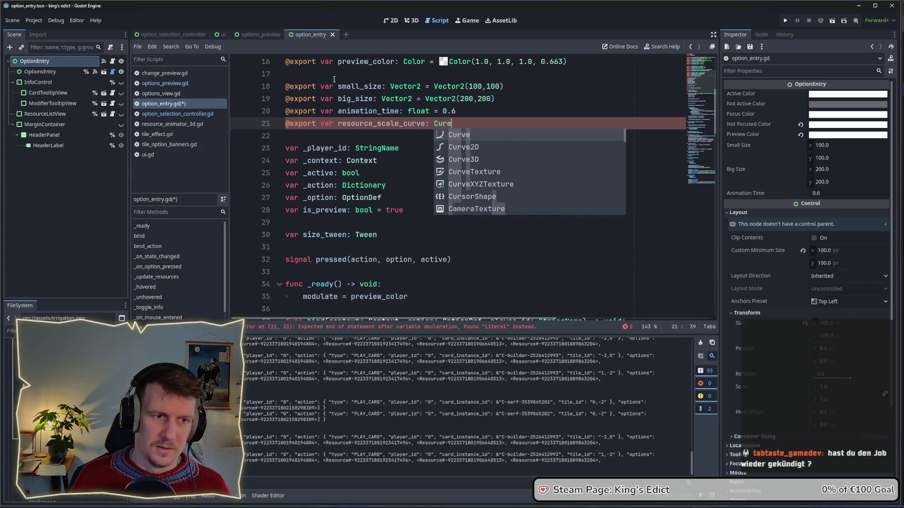
{"action": "key", "text": "Down"}
{"action": "key", "text": "Return"}
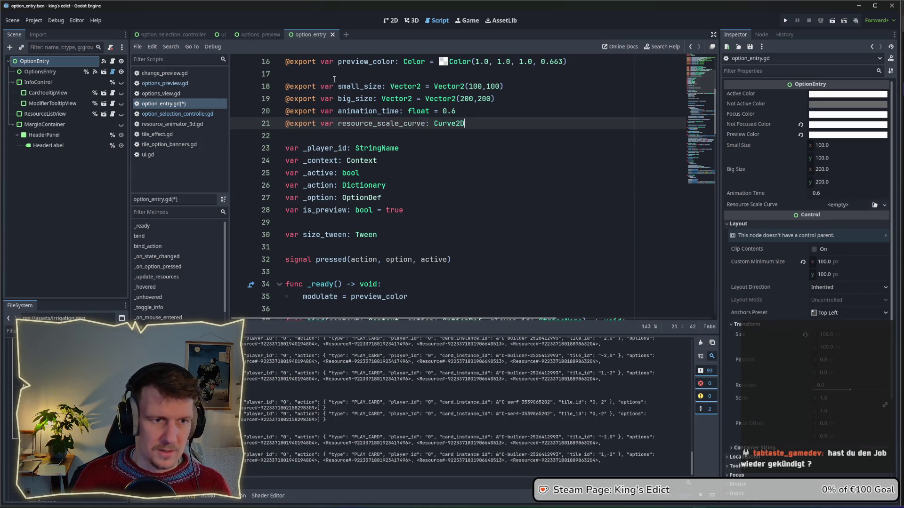
Assign a new Curve2D to Resource Scale Curve and expand its Points list
{"action": "left_click", "coordinate": [834, 205]}
{"action": "left_click", "coordinate": [863, 225]}
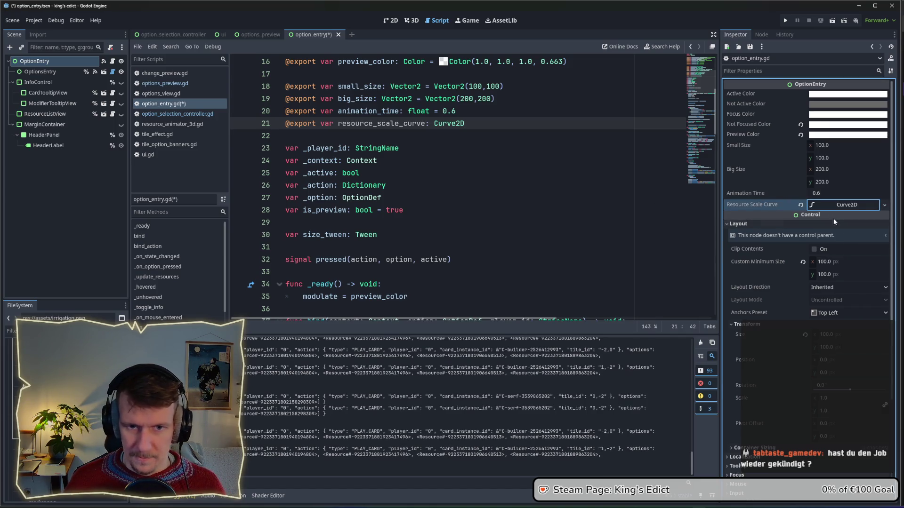
{"action": "left_click", "coordinate": [787, 228]}
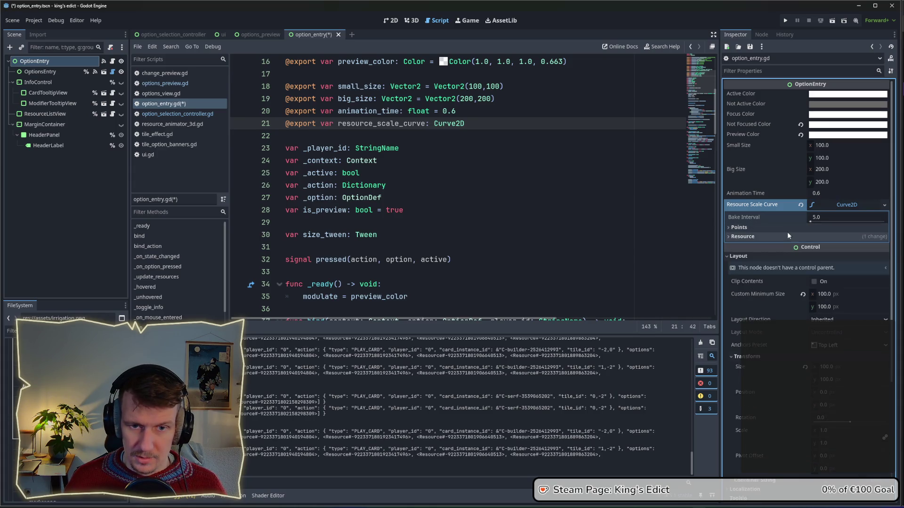
{"action": "left_click", "coordinate": [830, 206]}
{"action": "left_click", "coordinate": [831, 206]}
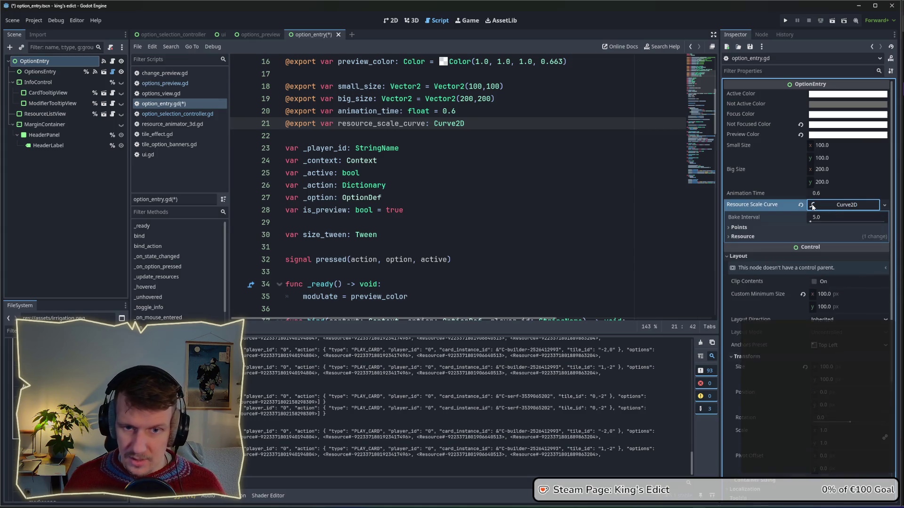
{"action": "left_click", "coordinate": [884, 207]}
{"action": "left_click", "coordinate": [884, 209]}
{"action": "left_click", "coordinate": [839, 206]}
{"action": "left_click", "coordinate": [839, 206]}
{"action": "left_click", "coordinate": [800, 227]}
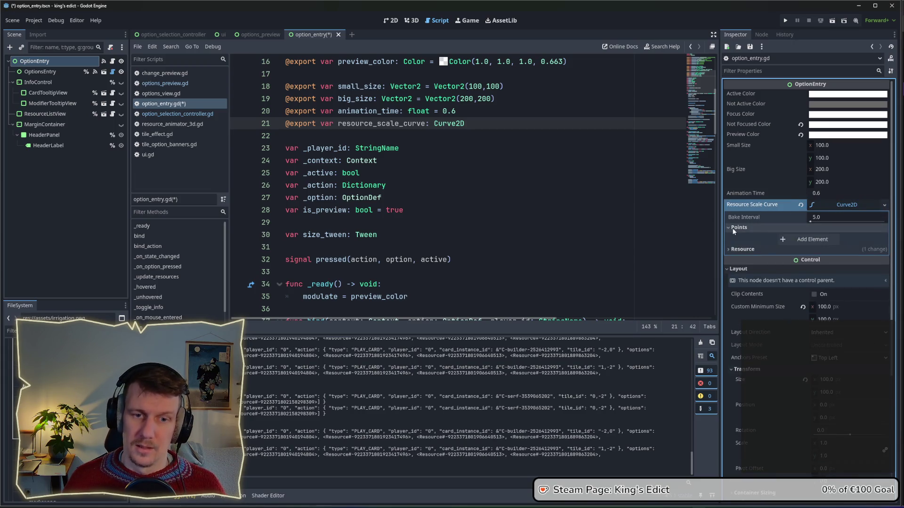
{"action": "left_click", "coordinate": [834, 205]}
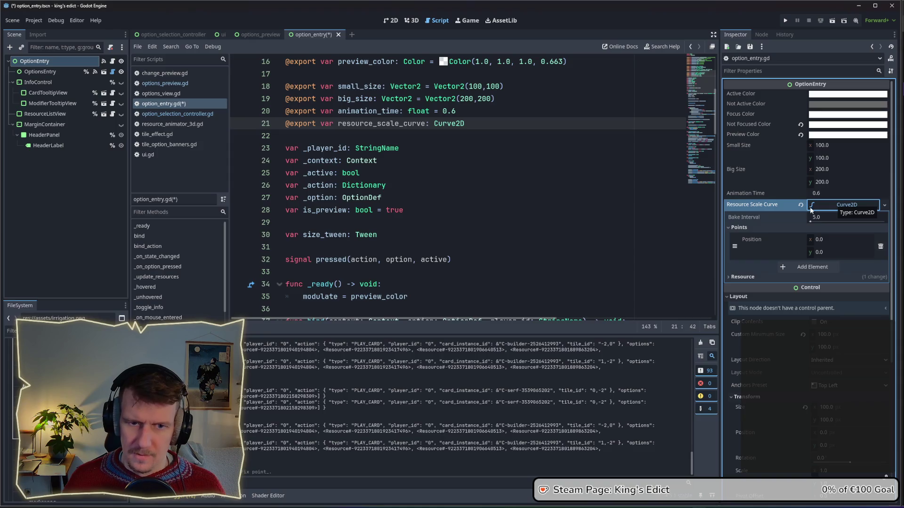
Add a second curve point, delete both points, and show the scene in the 2D view
{"action": "left_click", "coordinate": [826, 268]}
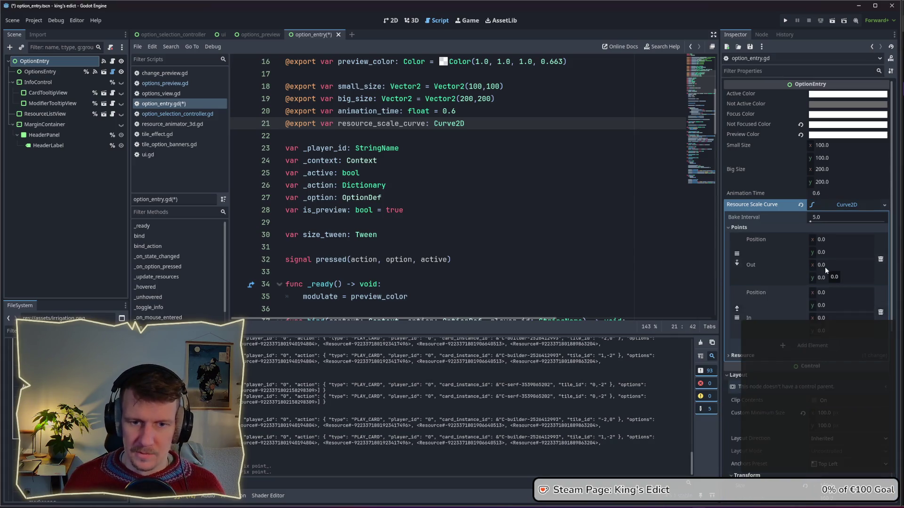
{"action": "left_click", "coordinate": [880, 313]}
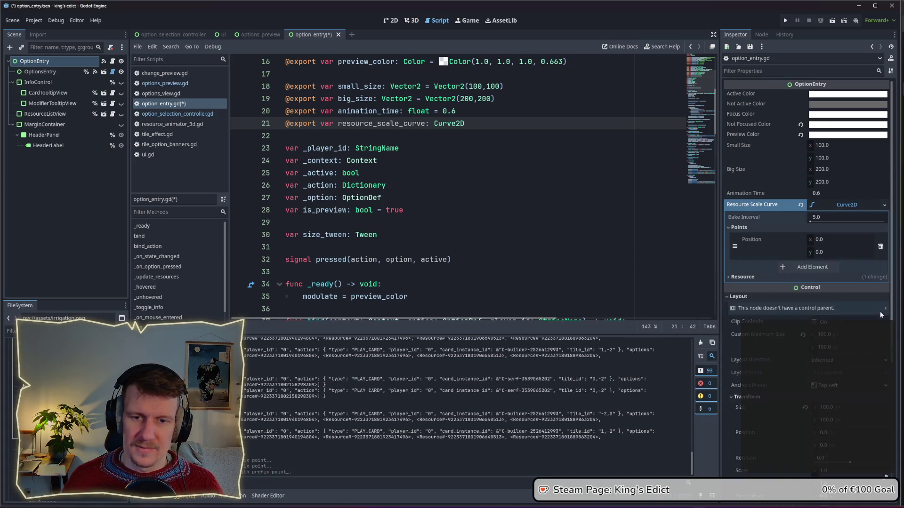
{"action": "left_click", "coordinate": [880, 247]}
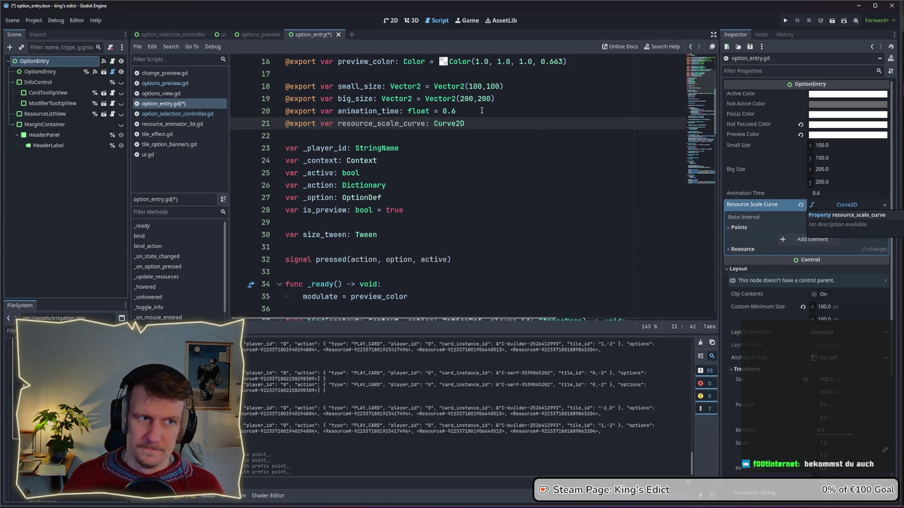
{"action": "left_click", "coordinate": [393, 21]}
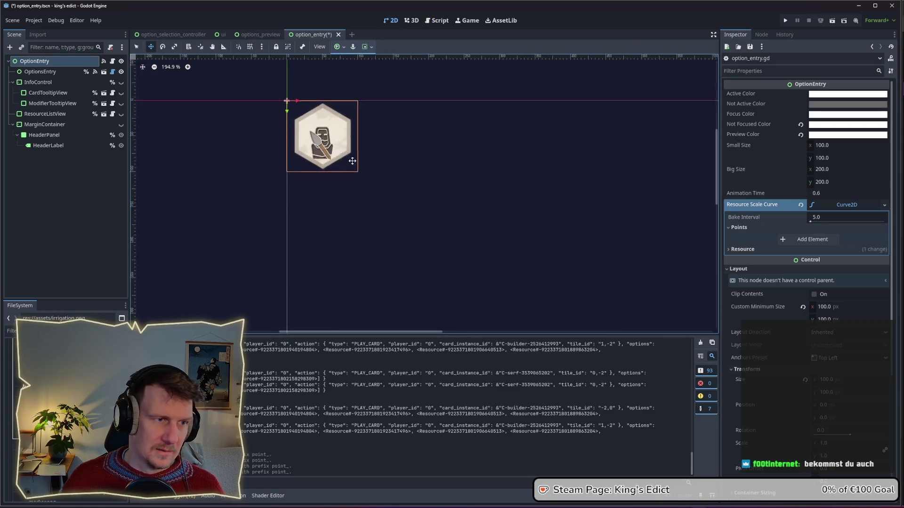
Revert Resource Scale Curve to empty and reopen option_entry.gd from the OptionsEntry node
{"action": "left_click", "coordinate": [800, 204]}
{"action": "left_click", "coordinate": [824, 205]}
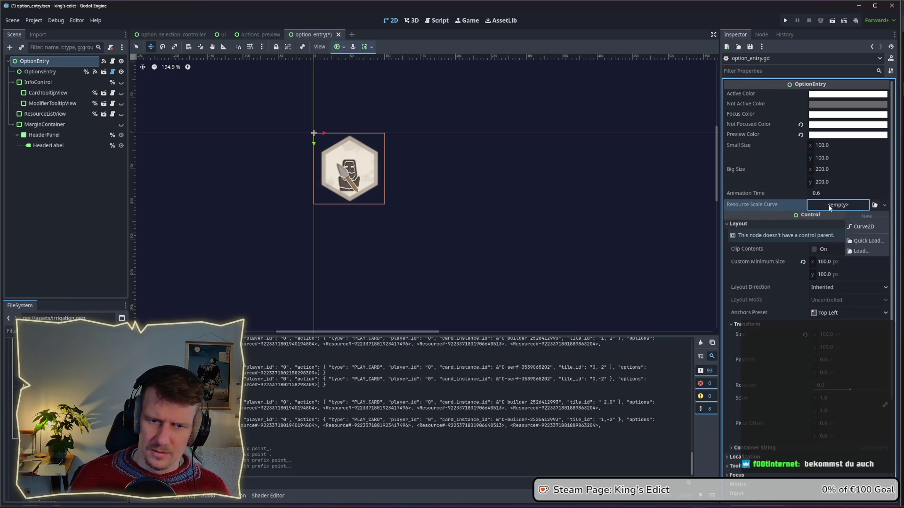
{"action": "left_click", "coordinate": [517, 197]}
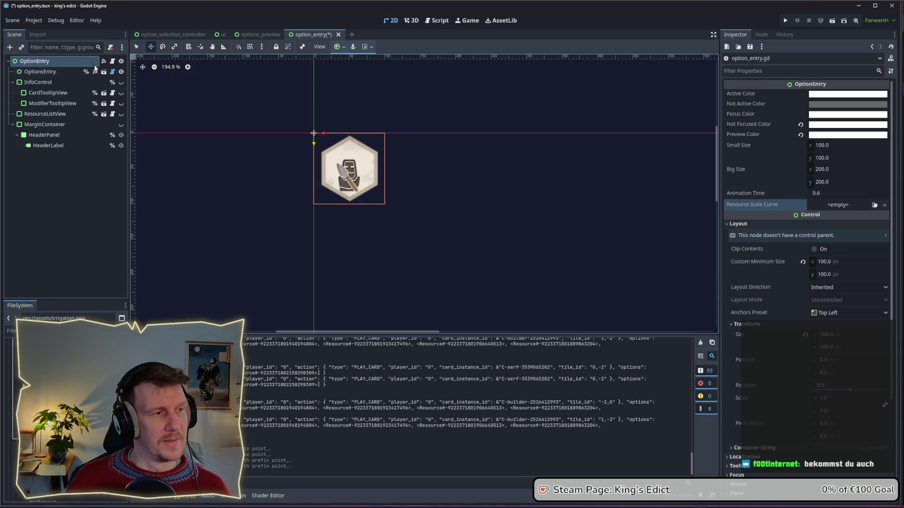
{"action": "left_click", "coordinate": [47, 72]}
{"action": "left_click", "coordinate": [104, 61]}
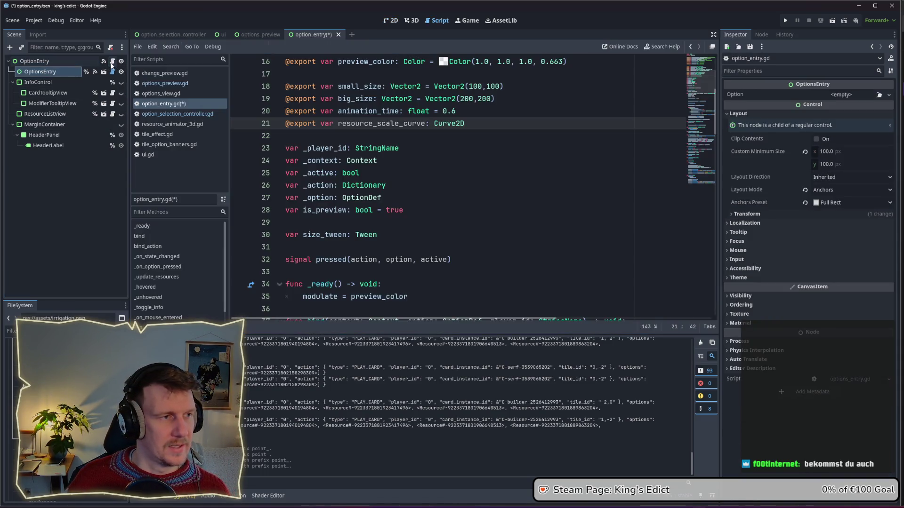
Try filtering the FileSystem for 'smo', 'dust' and 'effe' files
{"action": "double_click", "coordinate": [459, 123]}
{"action": "left_click", "coordinate": [473, 125]}
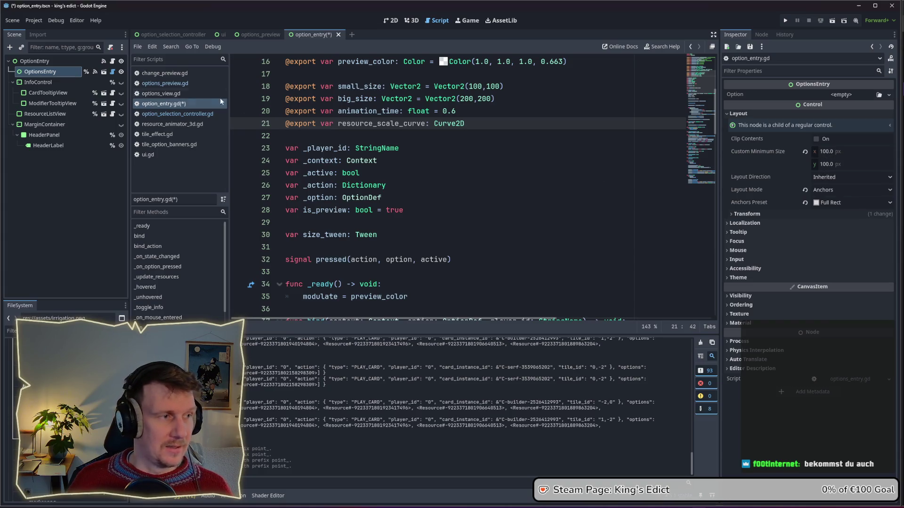
{"action": "left_click", "coordinate": [11, 331]}
{"action": "type", "text": "smo"}
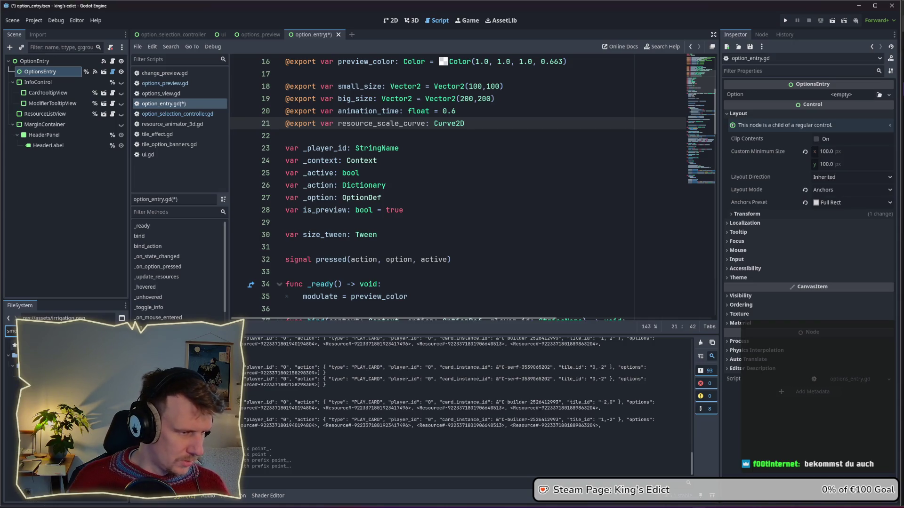
{"action": "double_click", "coordinate": [7, 331]}
{"action": "key", "text": "BackSpace"}
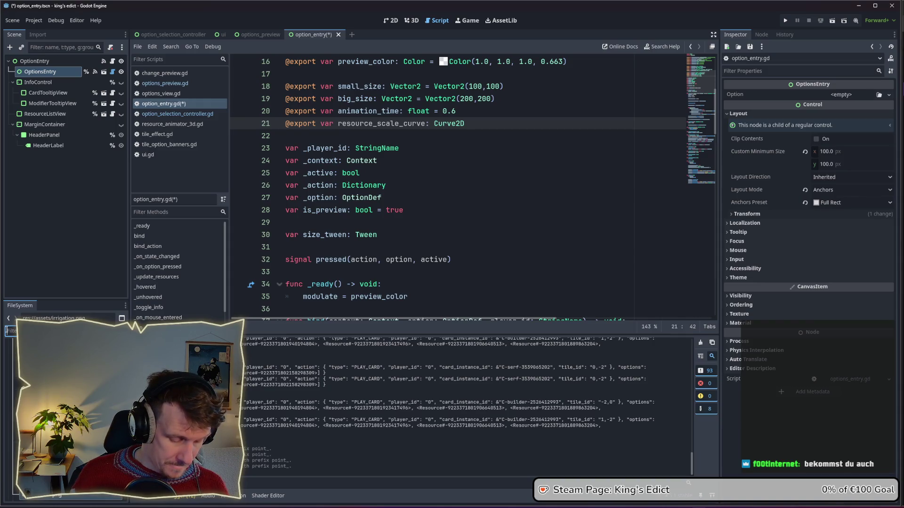
{"action": "type", "text": "dust"}
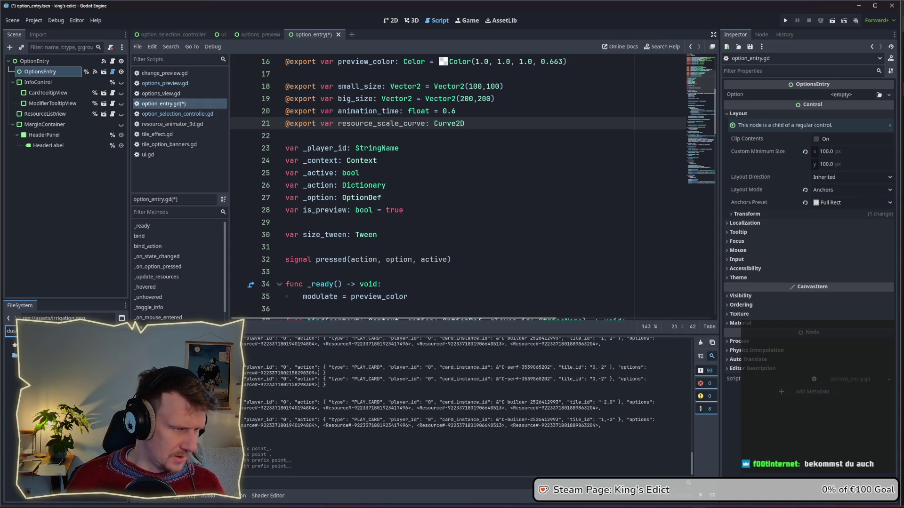
{"action": "double_click", "coordinate": [11, 330]}
{"action": "type", "text": "effe"}
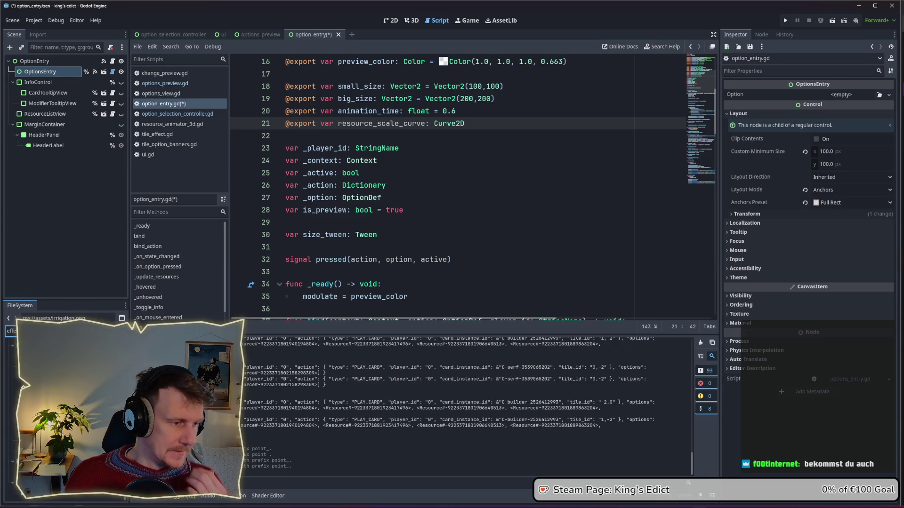
Filter the FileSystem by 'tile_' and open tile_node_3d.tscn
{"action": "key", "text": "ctrl+a"}
{"action": "type", "text": "tile_"}
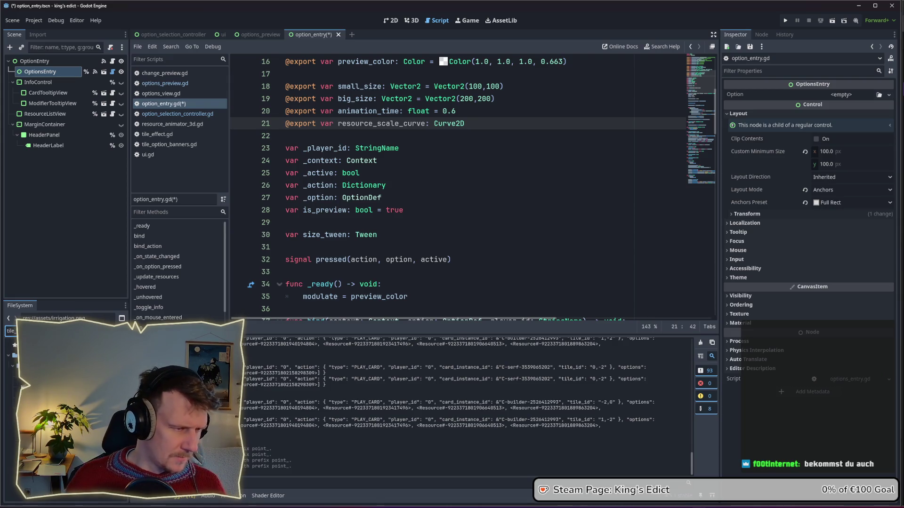
{"action": "double_click", "coordinate": [52, 385]}
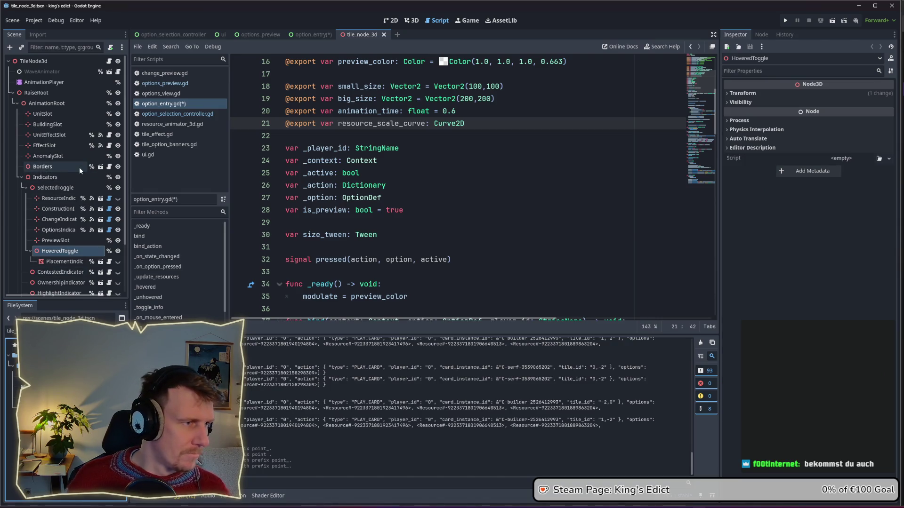
{"action": "scroll", "coordinate": [79, 168], "scroll_direction": "down", "scroll_amount": 3}
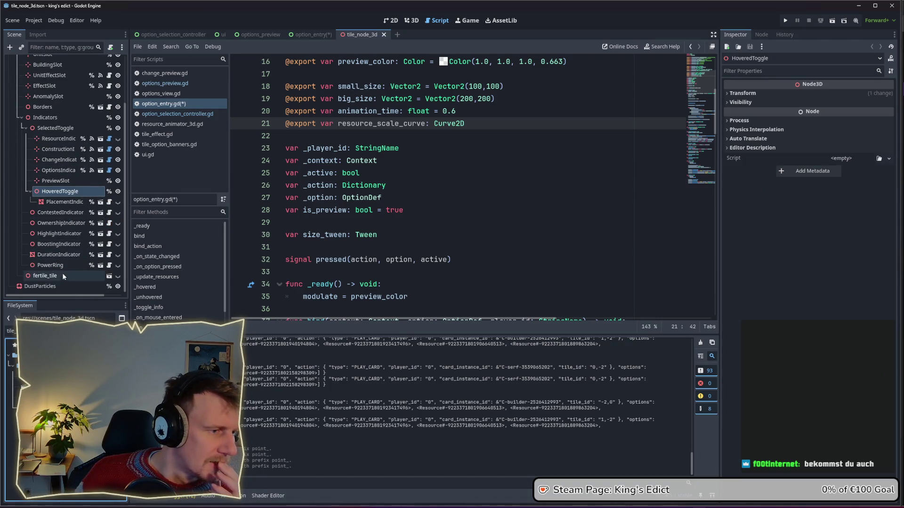
Select DustParticles and browse its Direction, Particle Flags and Emission Shape sections
{"action": "left_click", "coordinate": [63, 286]}
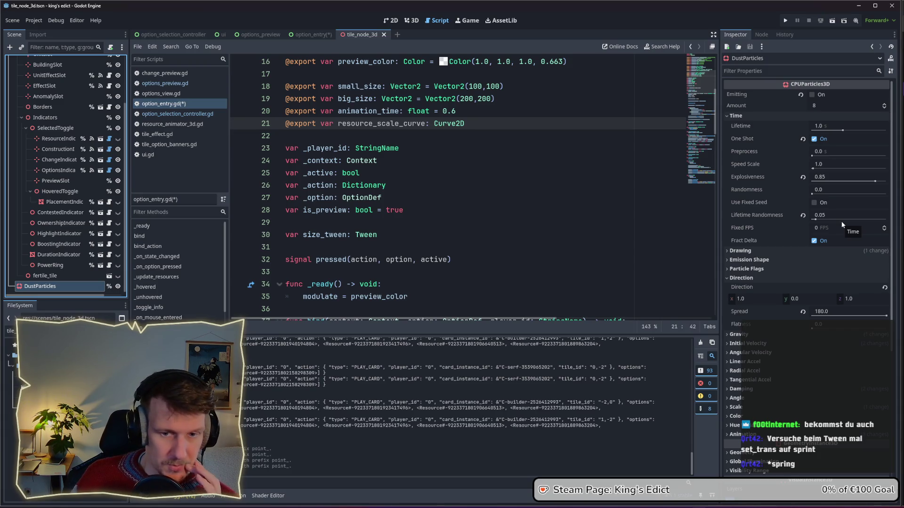
{"action": "scroll", "coordinate": [841, 221], "scroll_direction": "down", "scroll_amount": 2}
{"action": "left_click", "coordinate": [742, 226]}
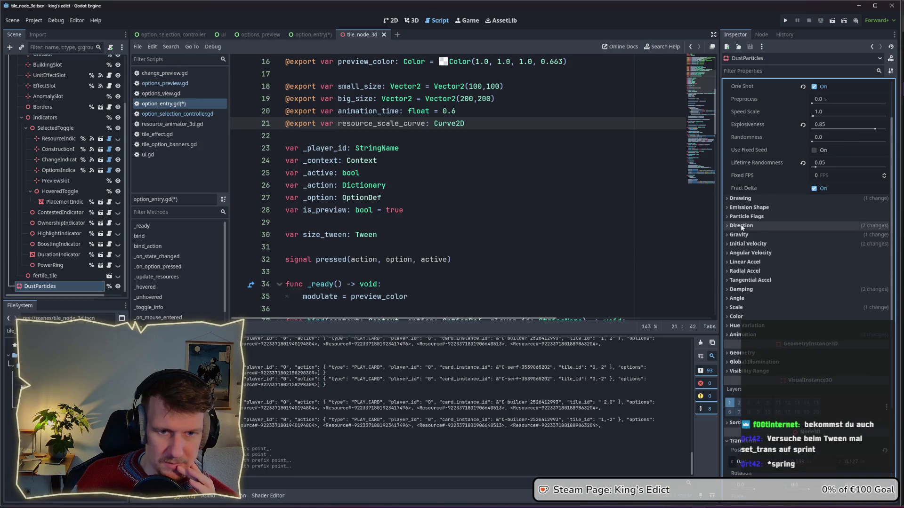
{"action": "left_click", "coordinate": [744, 218]}
{"action": "left_click", "coordinate": [744, 218]}
{"action": "left_click", "coordinate": [741, 208]}
{"action": "left_click", "coordinate": [741, 207]}
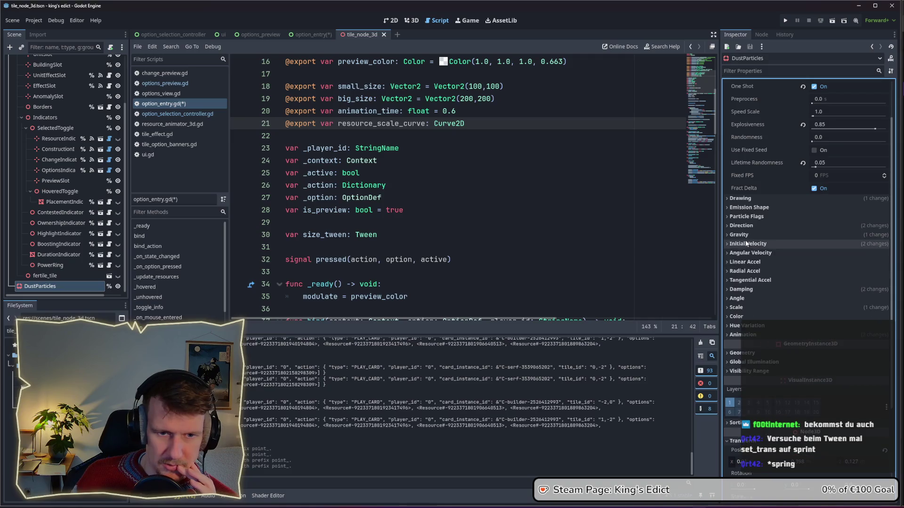
Add a new Angular Velocity curve, clear it back to empty, and save
{"action": "left_click", "coordinate": [746, 253]}
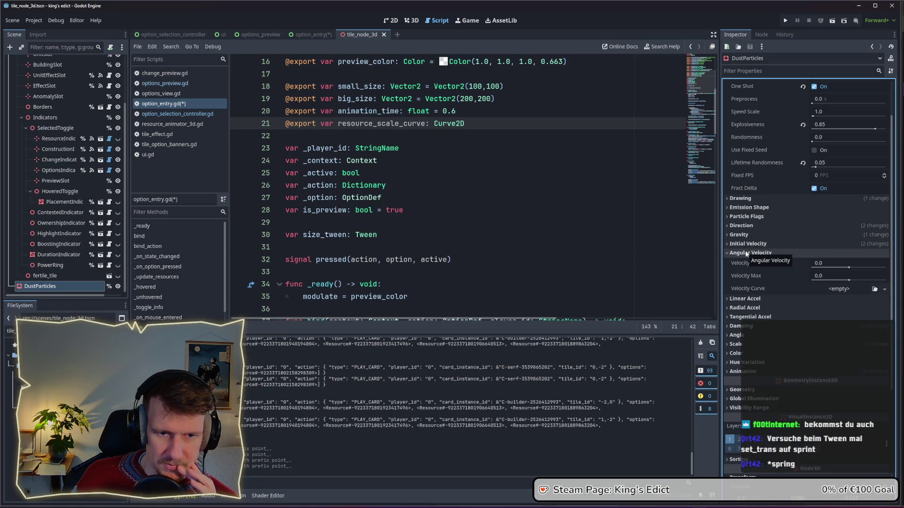
{"action": "left_click", "coordinate": [829, 288]}
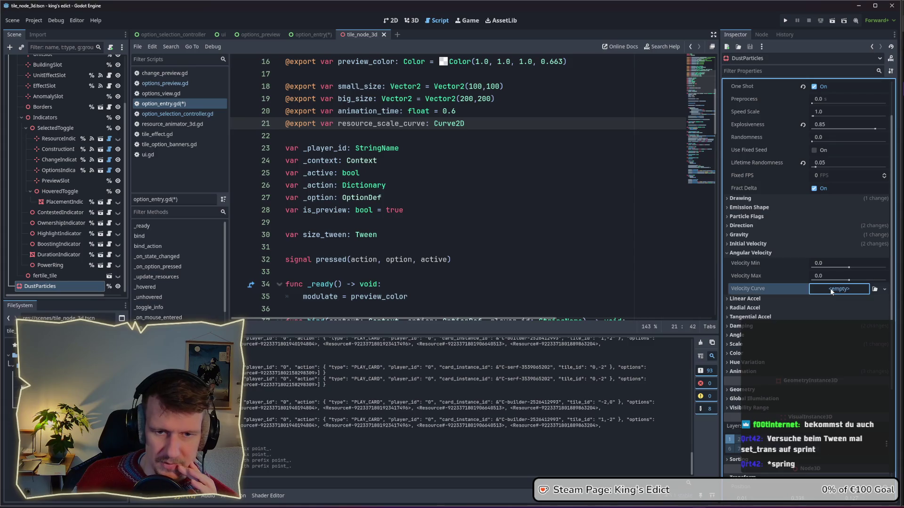
{"action": "left_click", "coordinate": [863, 311]}
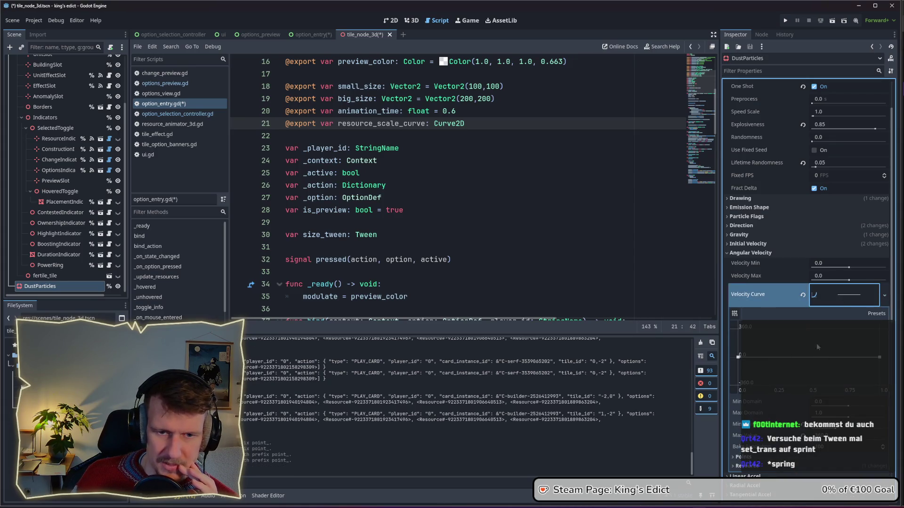
{"action": "left_click", "coordinate": [802, 295]}
{"action": "key", "text": "ctrl+s"}
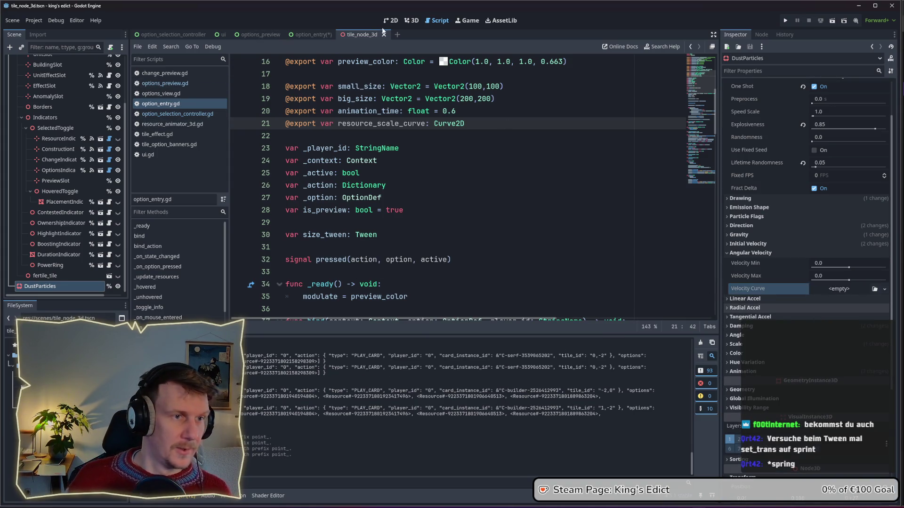
{"action": "left_click", "coordinate": [309, 33]}
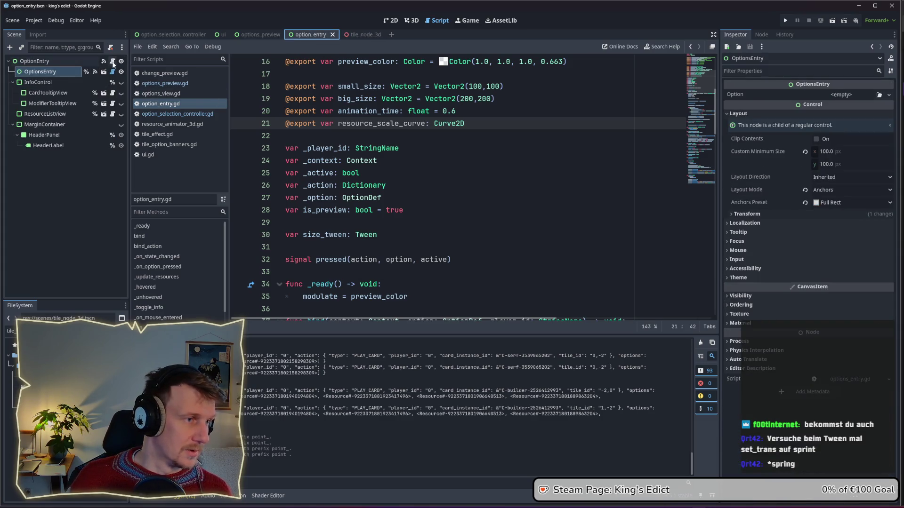
Change resource_scale_curve's type on line 21 from Curve2D to Curve
{"action": "double_click", "coordinate": [449, 124]}
{"action": "type", "text": "Curve"}
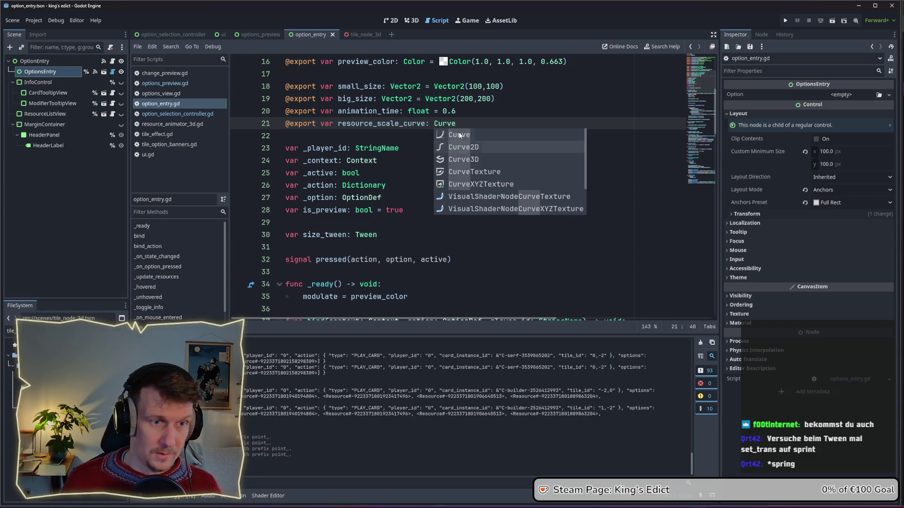
{"action": "key", "text": "Escape"}
{"action": "left_click", "coordinate": [407, 130]}
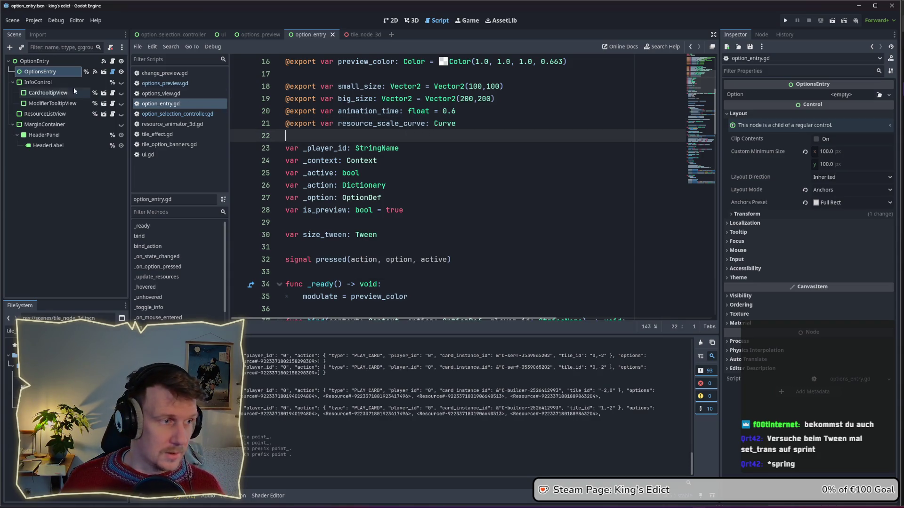
Select OptionEntry and create a New Curve for Resource Scale Curve
{"action": "left_click", "coordinate": [35, 61]}
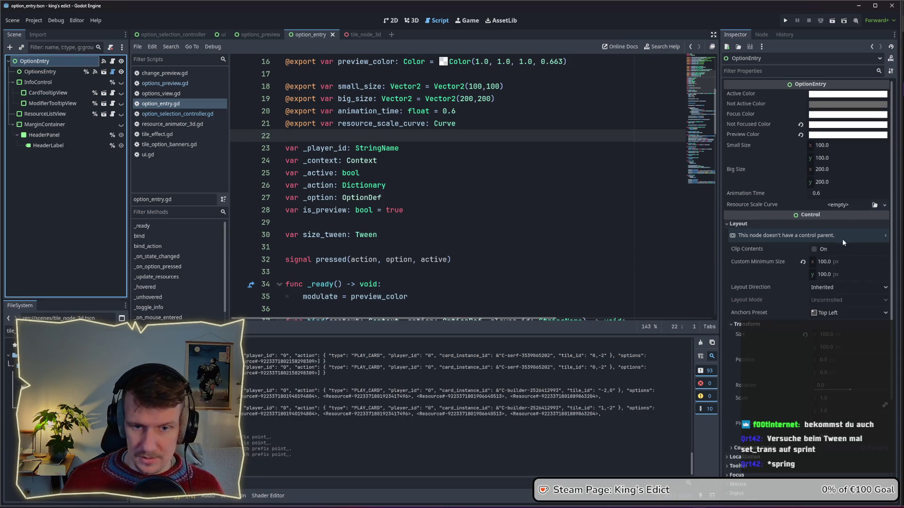
{"action": "scroll", "coordinate": [829, 260], "scroll_direction": "down", "scroll_amount": 3}
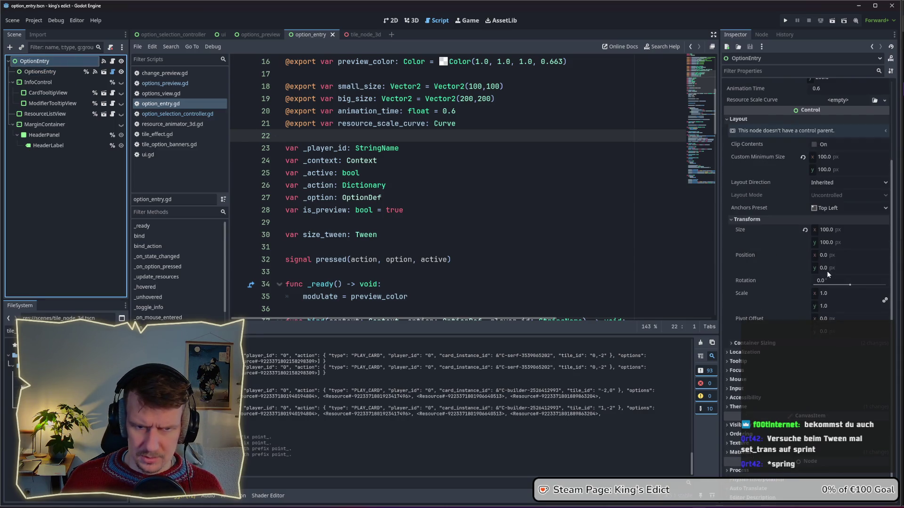
{"action": "scroll", "coordinate": [826, 270], "scroll_direction": "down", "scroll_amount": 1}
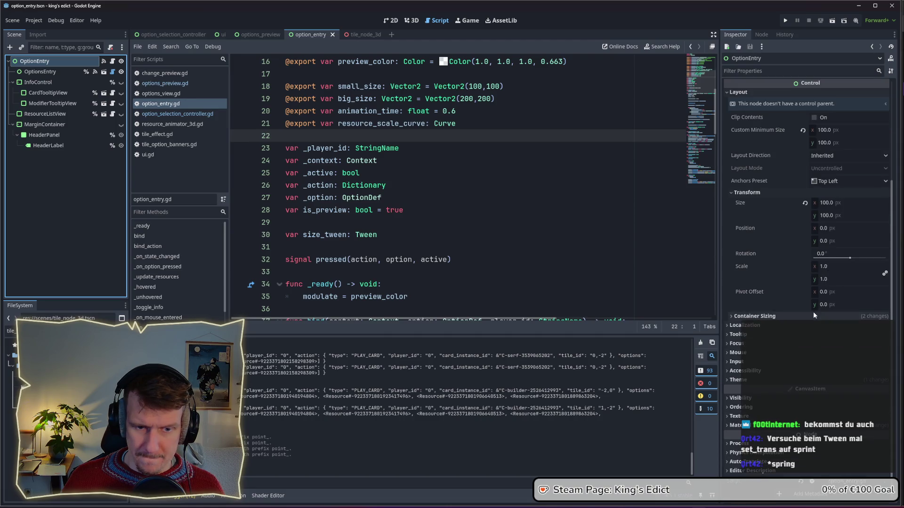
{"action": "scroll", "coordinate": [814, 310], "scroll_direction": "up", "scroll_amount": 4}
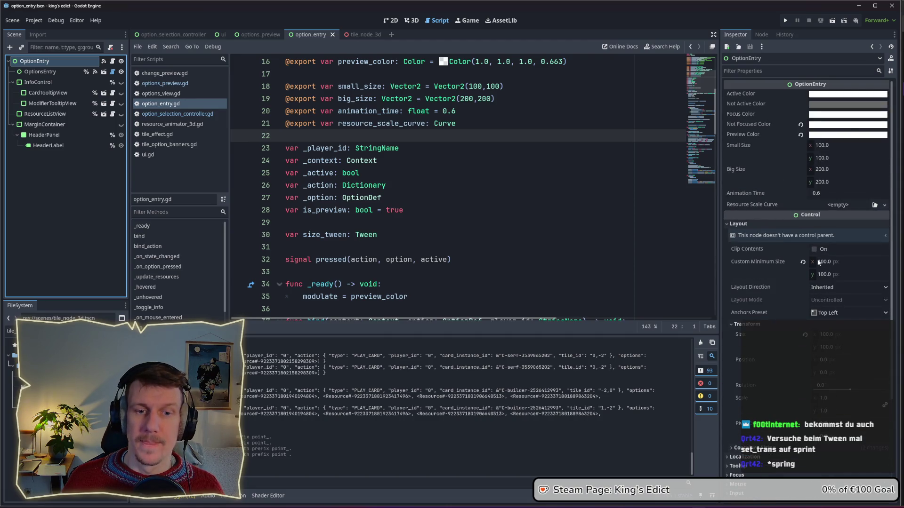
{"action": "left_click", "coordinate": [834, 205]}
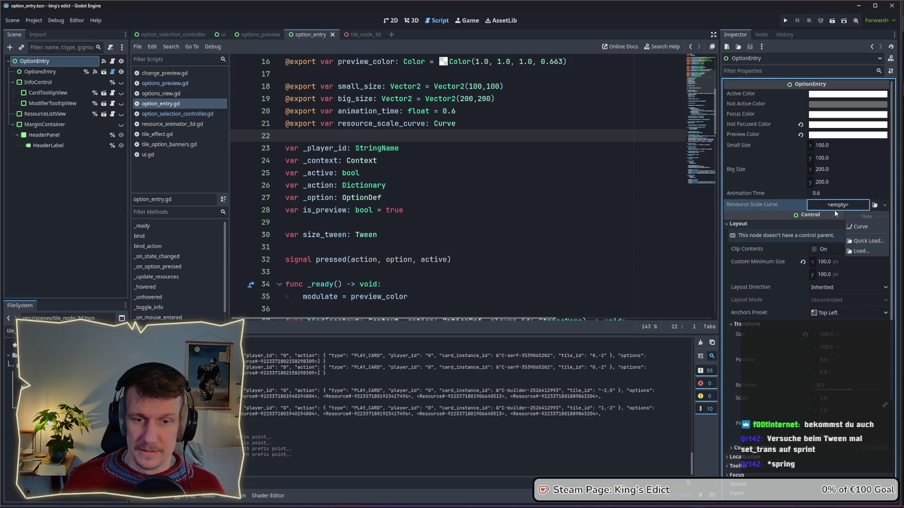
{"action": "left_click", "coordinate": [842, 215]}
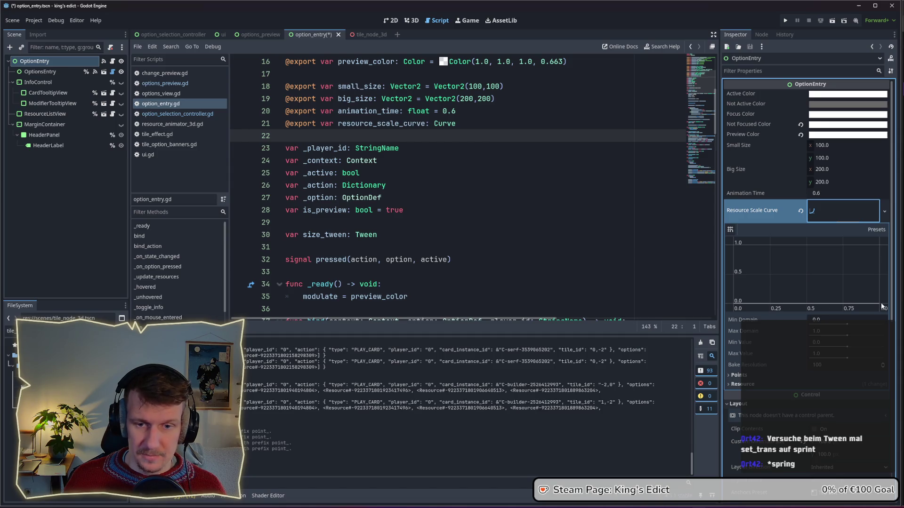
Add curve points at 0,0 and the right edge, lifting the end point to 1.0
{"action": "left_click", "coordinate": [733, 303]}
{"action": "left_click", "coordinate": [879, 300]}
{"action": "mouse_move", "coordinate": [879, 300]}
{"action": "left_mouse_down"}
{"action": "mouse_move", "coordinate": [879, 245]}
{"action": "mouse_move", "coordinate": [868, 239]}
{"action": "left_mouse_up"}
{"action": "left_click", "coordinate": [852, 279]}
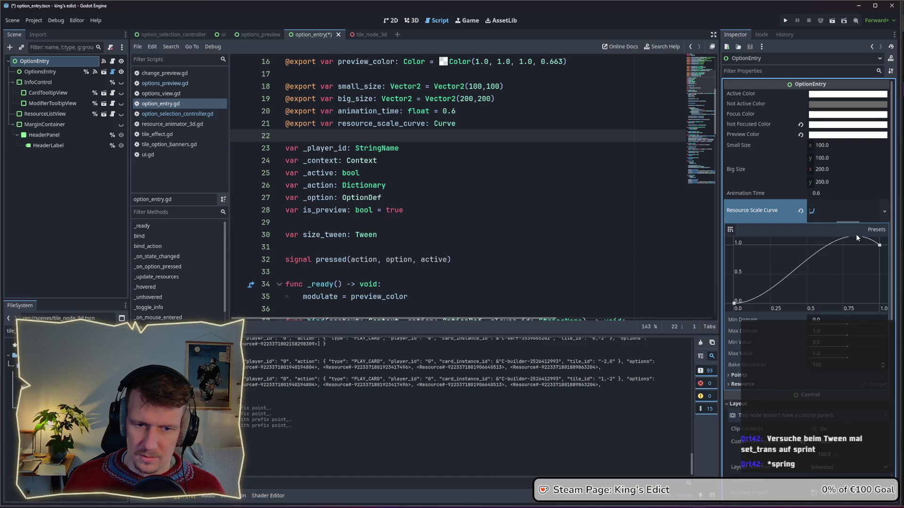
Set the curve's Max Value to 1.2 and save the option_entry scene
{"action": "left_click", "coordinate": [830, 335]}
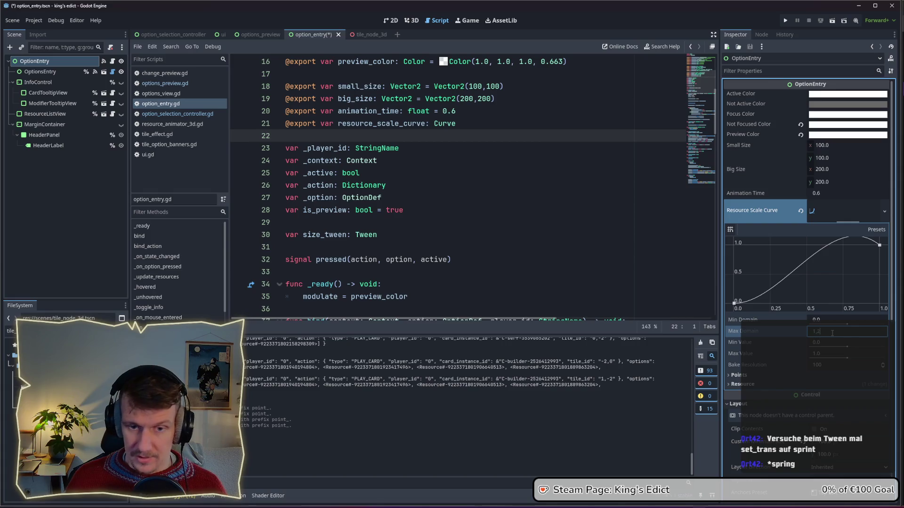
{"action": "key", "text": "Return"}
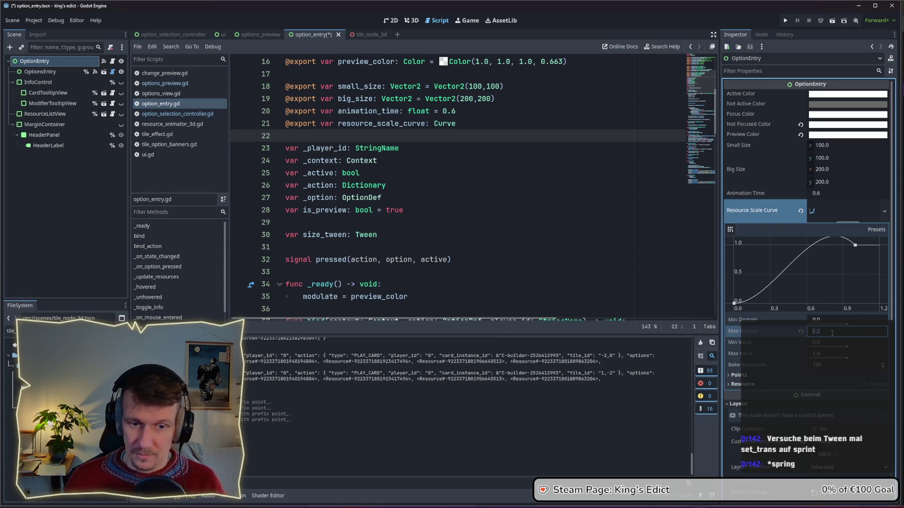
{"action": "left_click", "coordinate": [831, 353]}
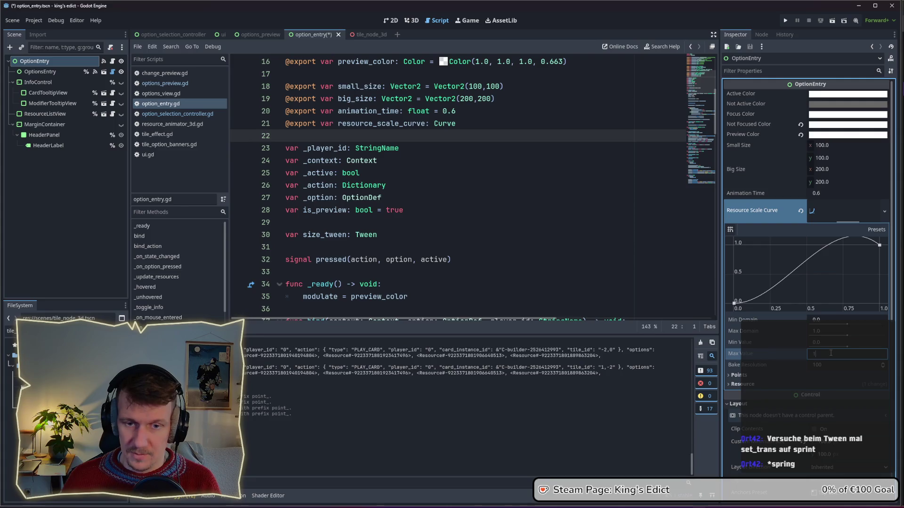
{"action": "type", "text": ".2"}
{"action": "key", "text": "Return"}
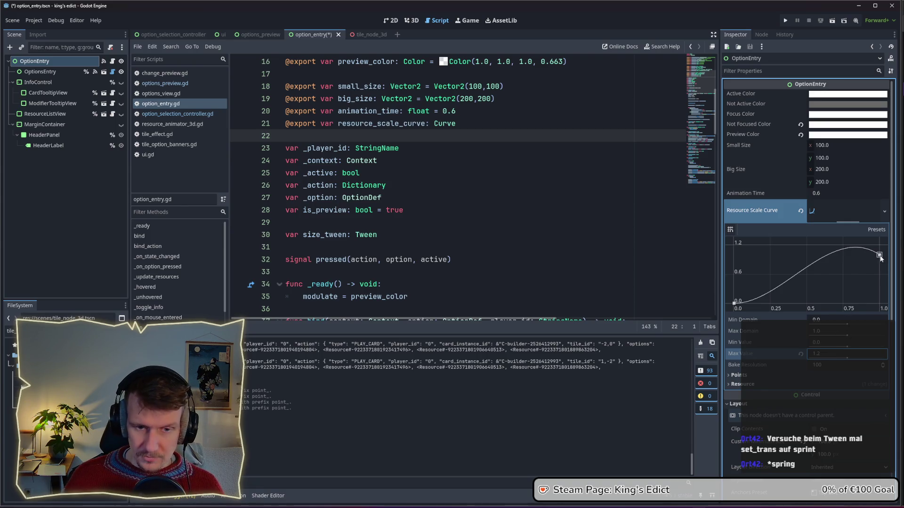
{"action": "key", "text": "ctrl+s"}
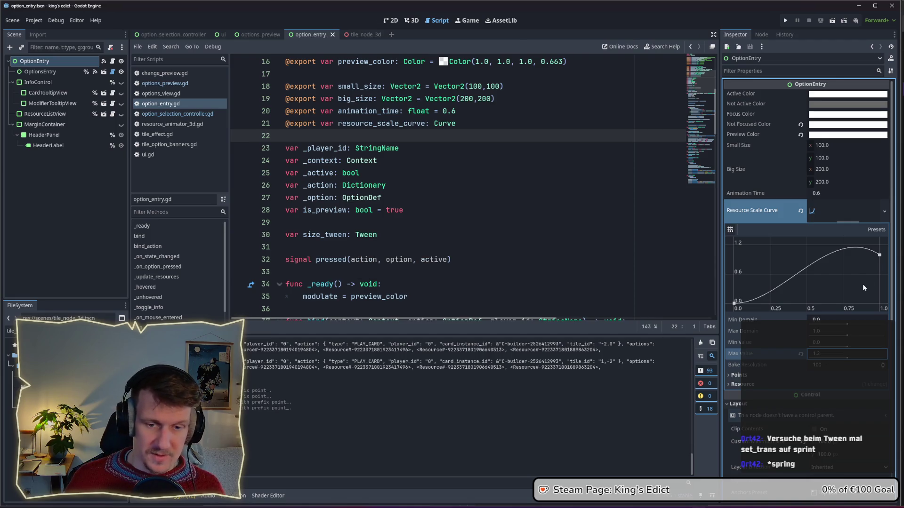
{"action": "left_click", "coordinate": [775, 375]}
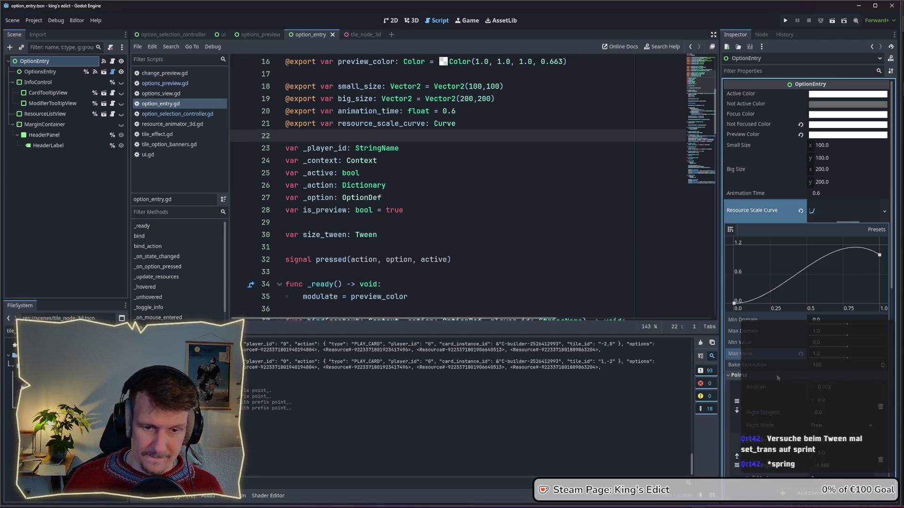
{"action": "scroll", "coordinate": [775, 377], "scroll_direction": "down", "scroll_amount": 1}
{"action": "left_click", "coordinate": [751, 324]}
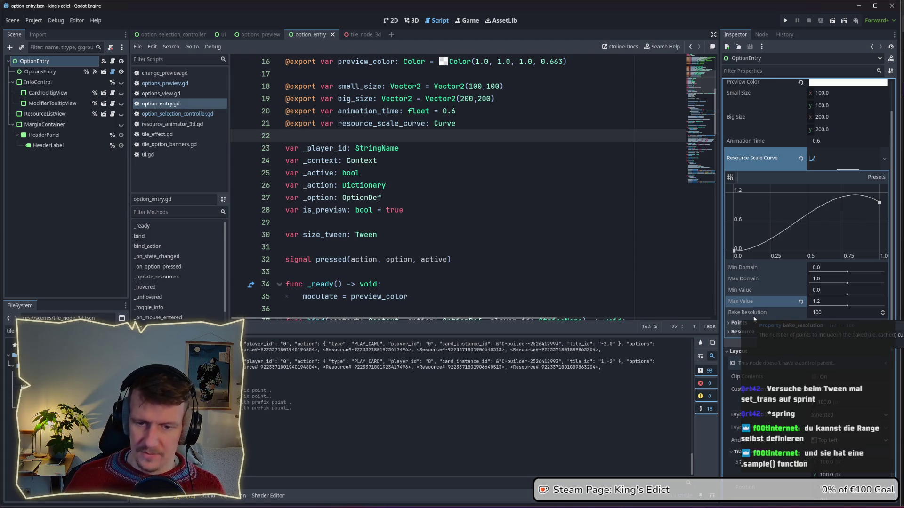
{"action": "left_click", "coordinate": [433, 148]}
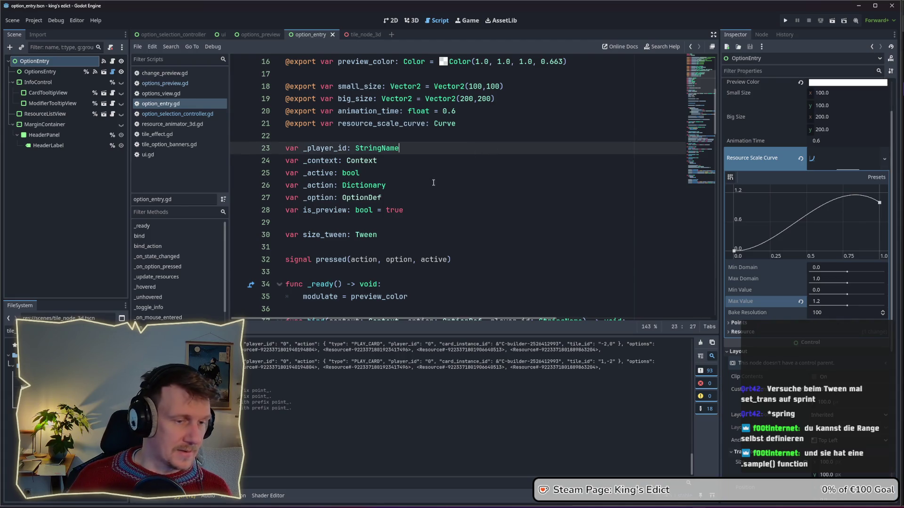
Review the grow() tween code on lines 109–110 of option_entry.gd
{"action": "scroll", "coordinate": [433, 182], "scroll_direction": "down", "scroll_amount": 7}
{"action": "scroll", "coordinate": [433, 182], "scroll_direction": "down", "scroll_amount": 15}
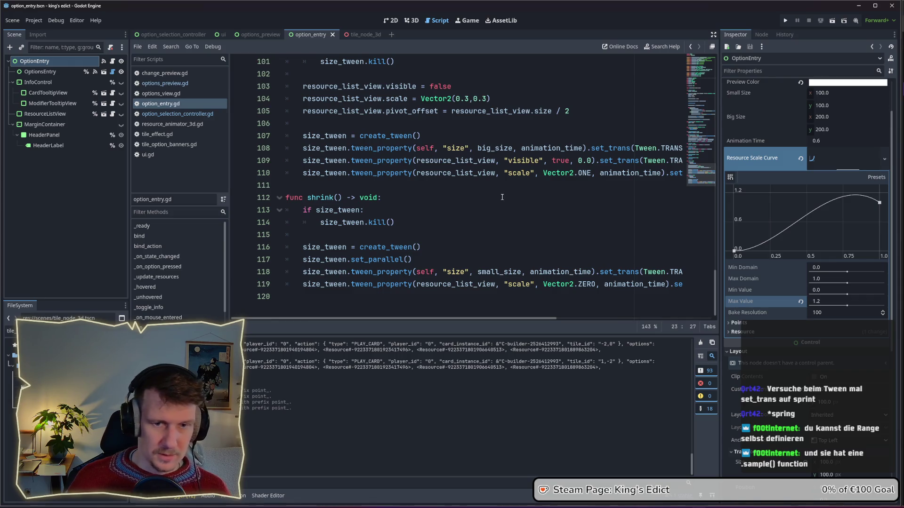
{"action": "left_click", "coordinate": [570, 213]}
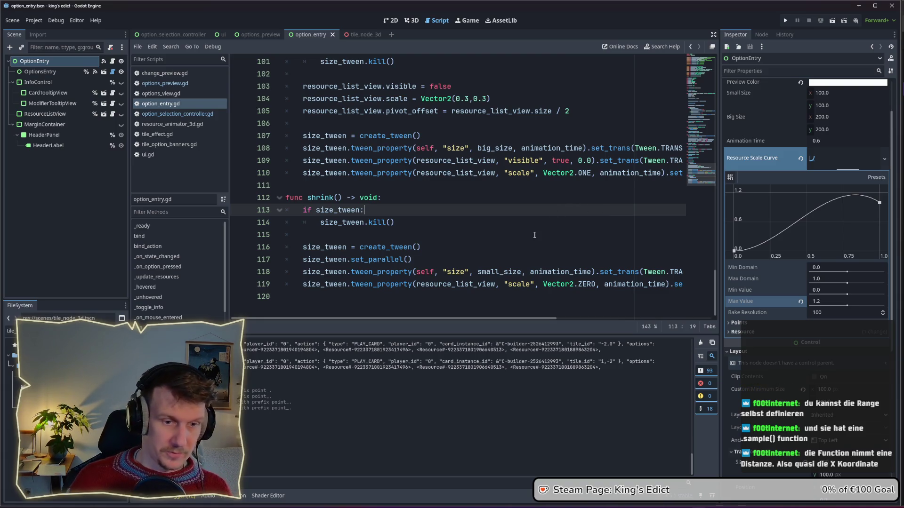
{"action": "mouse_move", "coordinate": [511, 318]}
{"action": "left_mouse_down"}
{"action": "mouse_move", "coordinate": [631, 318]}
{"action": "mouse_move", "coordinate": [490, 313]}
{"action": "left_mouse_up"}
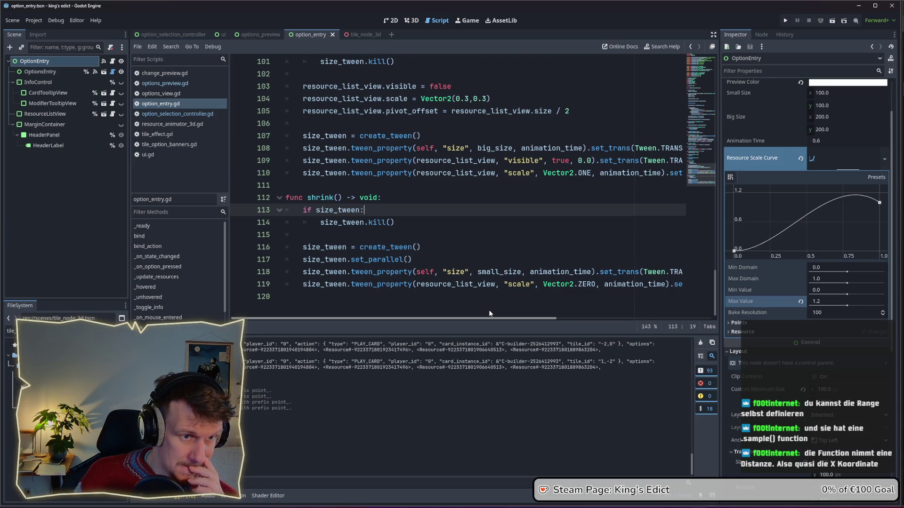
{"action": "left_click", "coordinate": [538, 176]}
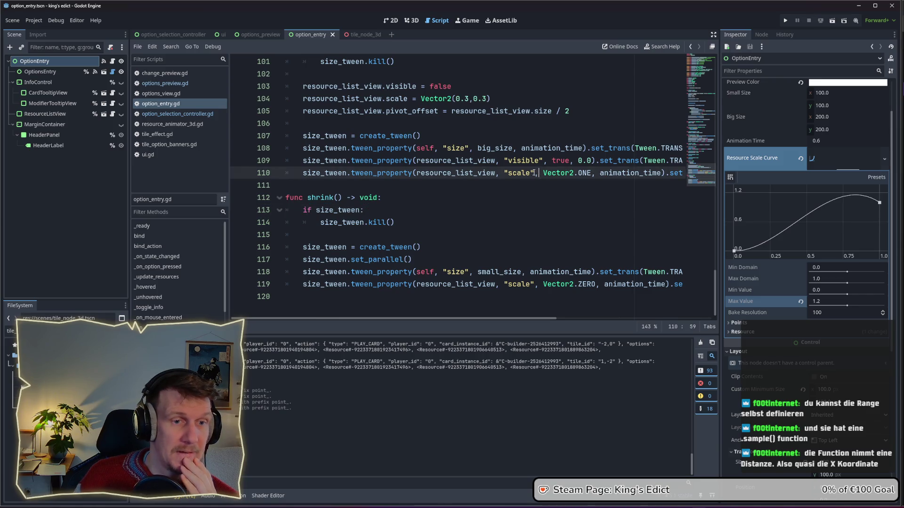
{"action": "double_click", "coordinate": [525, 163]}
{"action": "mouse_move", "coordinate": [387, 164]}
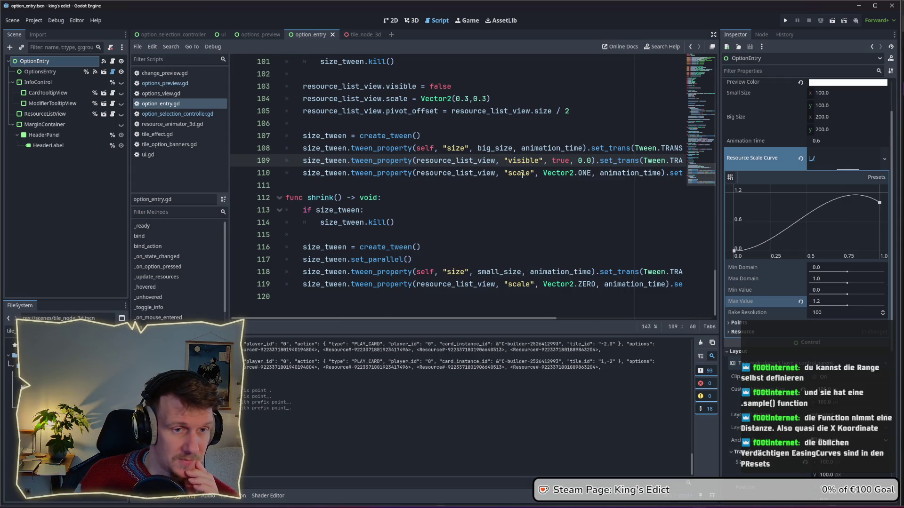
{"action": "double_click", "coordinate": [520, 173]}
{"action": "mouse_move", "coordinate": [521, 175]}
{"action": "left_click", "coordinate": [617, 173]}
{"action": "mouse_move", "coordinate": [603, 170]}
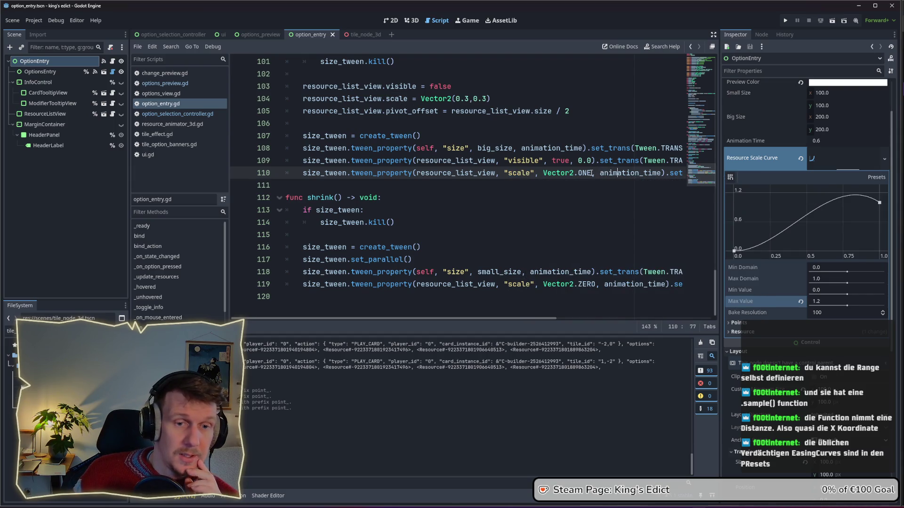
{"action": "left_click_drag", "start_coordinate": [592, 174], "coordinate": [544, 173]}
{"action": "mouse_move", "coordinate": [544, 174]}
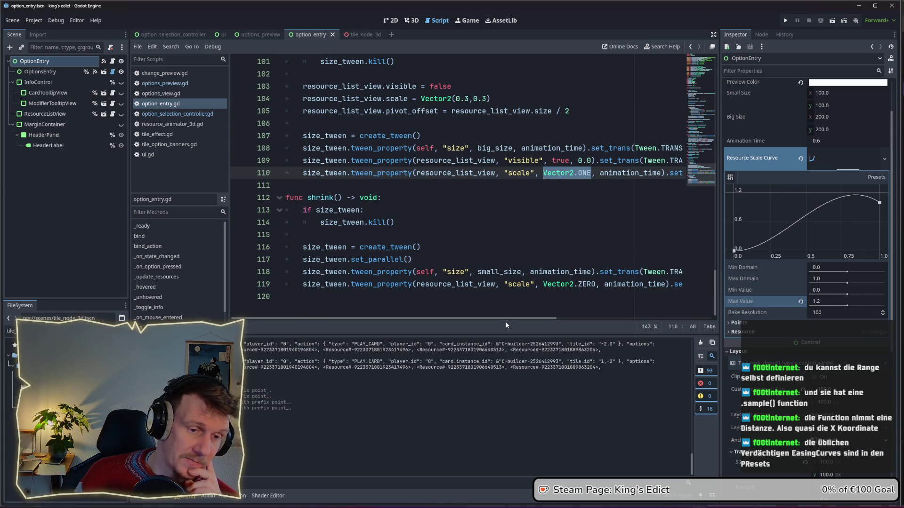
{"action": "left_click_drag", "start_coordinate": [506, 318], "coordinate": [640, 318]}
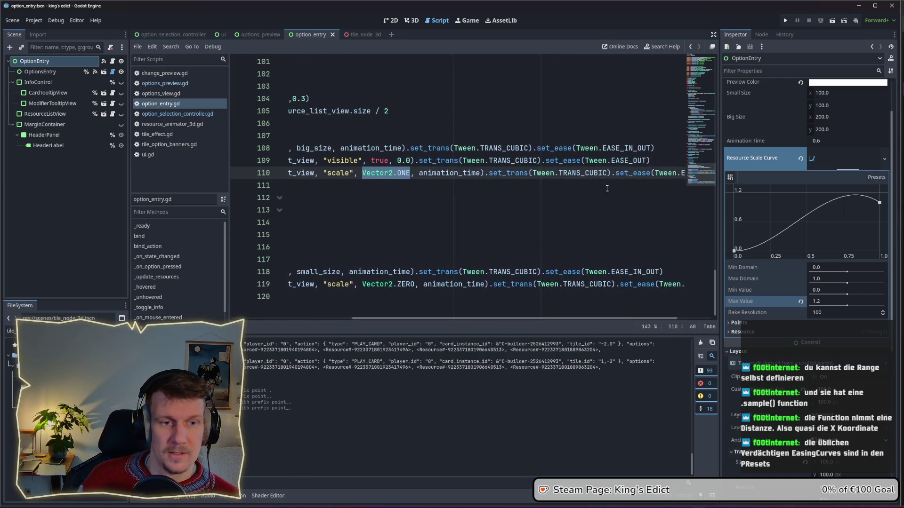
Delete .set_trans(Tween.TRANS_CUBIC) from line 110, leaving .set_ease(Tween.EASE_OUT)
{"action": "left_click_drag", "start_coordinate": [610, 173], "coordinate": [486, 175]}
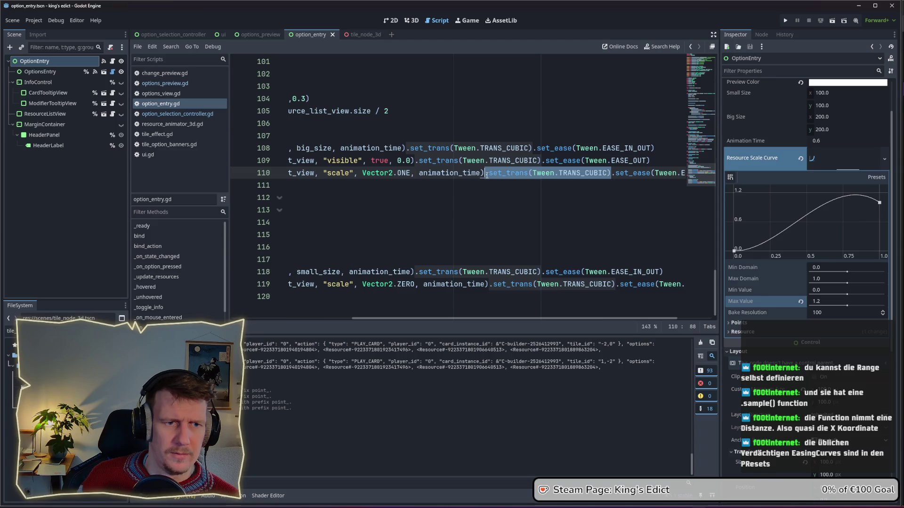
{"action": "key", "text": "Delete"}
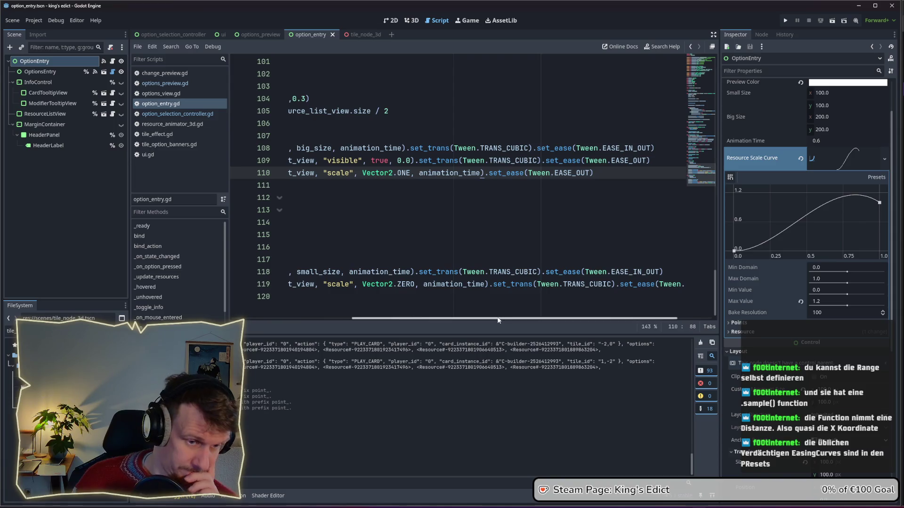
{"action": "scroll", "coordinate": [462, 315], "scroll_direction": "left", "scroll_amount": 5}
{"action": "scroll", "coordinate": [415, 314], "scroll_direction": "left", "scroll_amount": 2}
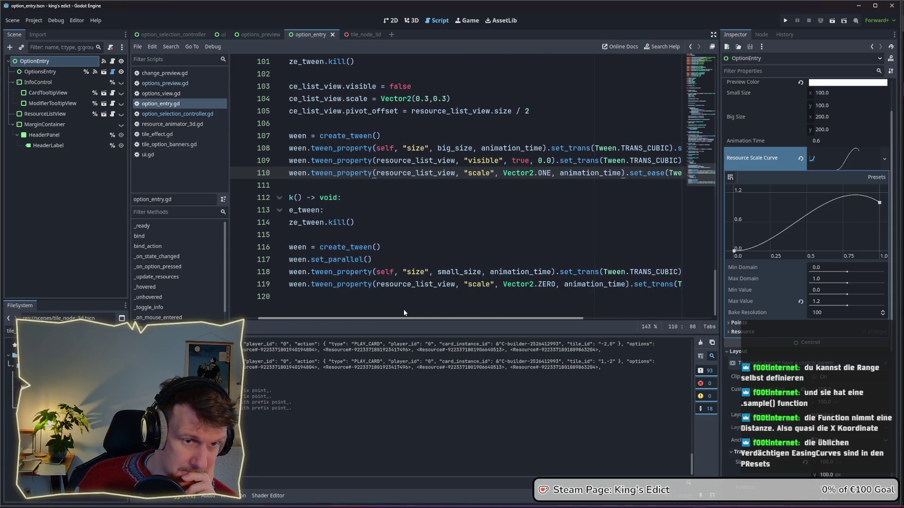
{"action": "double_click", "coordinate": [547, 174]}
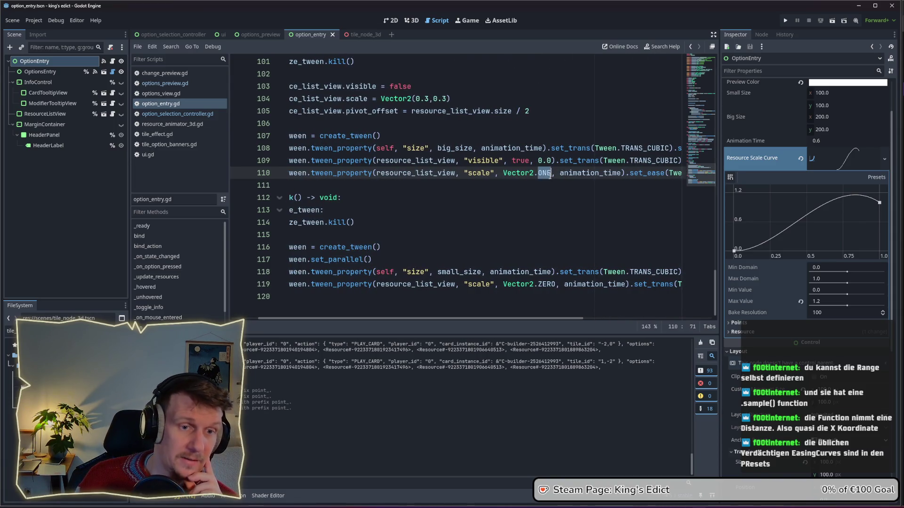
{"action": "mouse_move", "coordinate": [549, 176]}
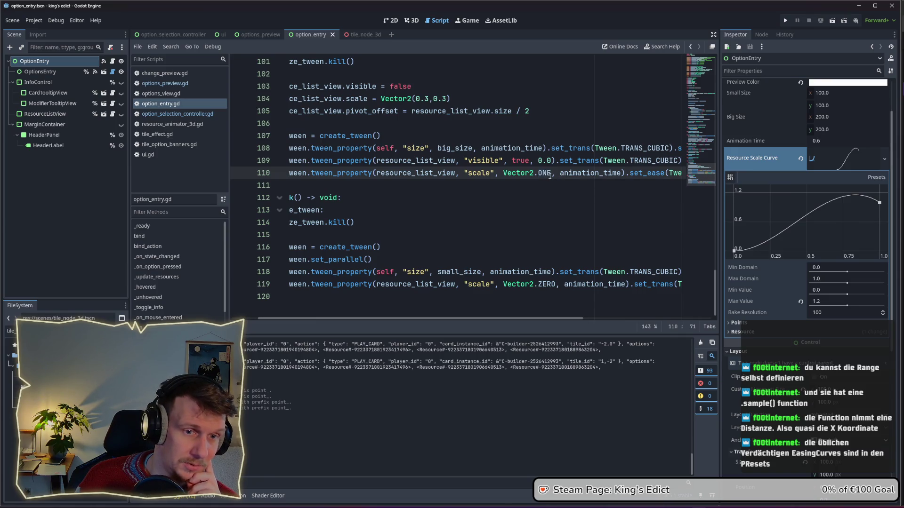
{"action": "left_click", "coordinate": [549, 175]}
{"action": "left_click_drag", "start_coordinate": [371, 319], "coordinate": [340, 319]}
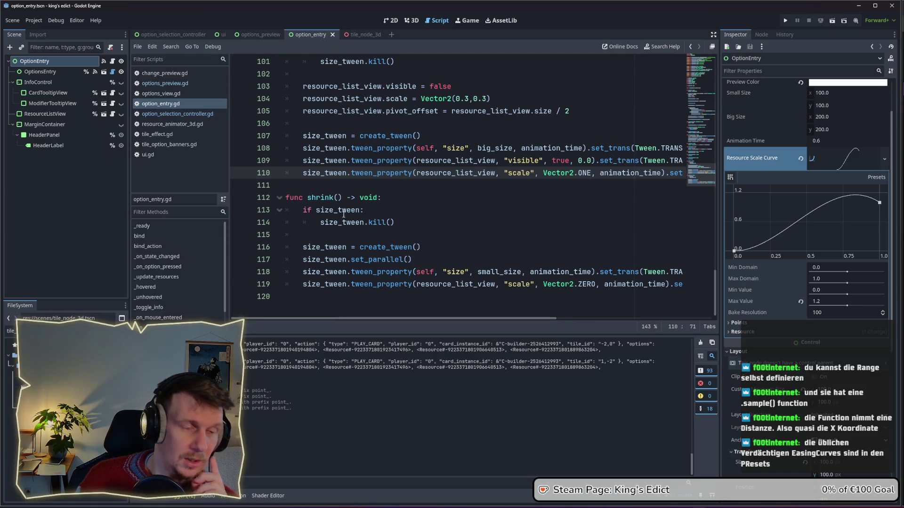
Try adding a size_tween.tween_method line below the scale tween, then remove it
{"action": "left_click", "coordinate": [341, 186]}
{"action": "key", "text": "Return"}
{"action": "key", "text": "Up"}
{"action": "key", "text": "Tab"}
{"action": "type", "text": "size_t"}
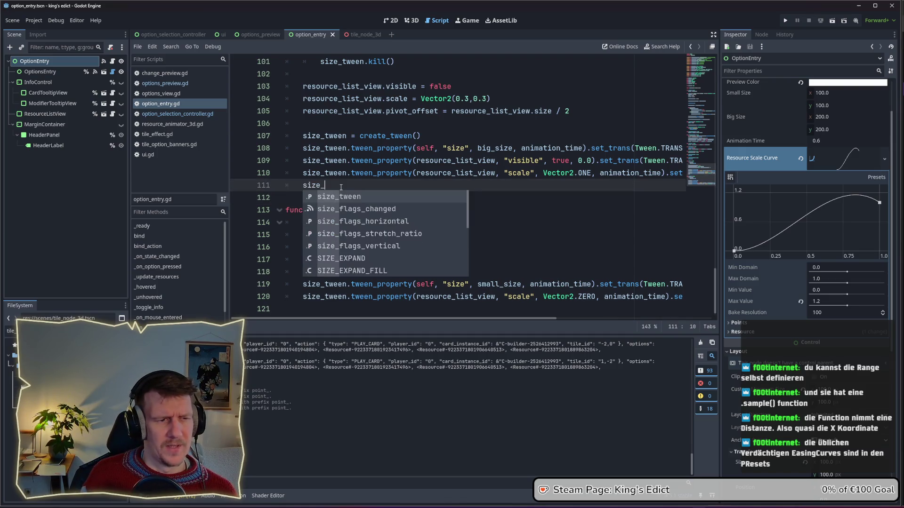
{"action": "key", "text": "Return"}
{"action": "type", "text": ".tw"}
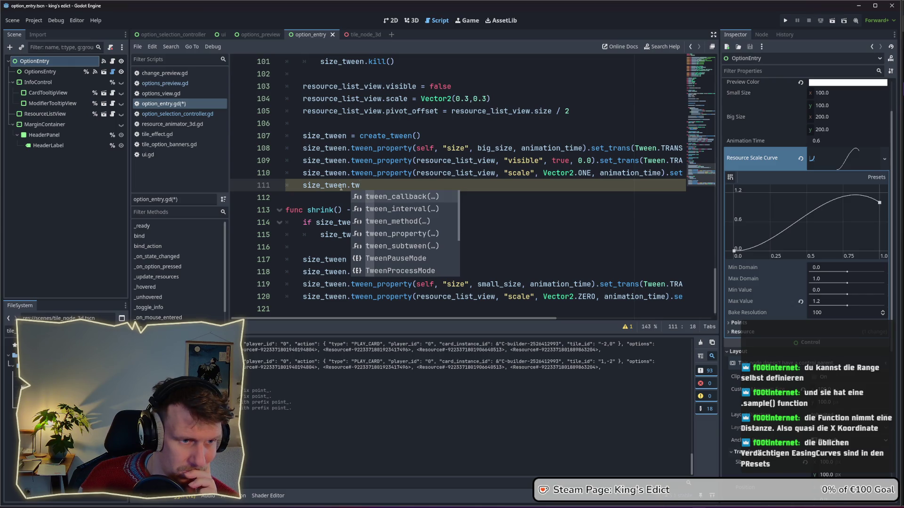
{"action": "key", "text": "Down"}
{"action": "key", "text": "Down"}
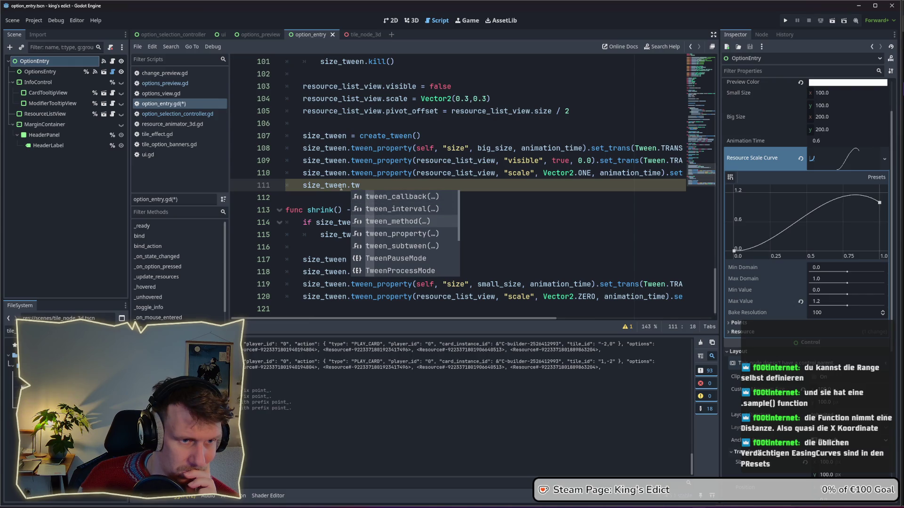
{"action": "key", "text": "Return"}
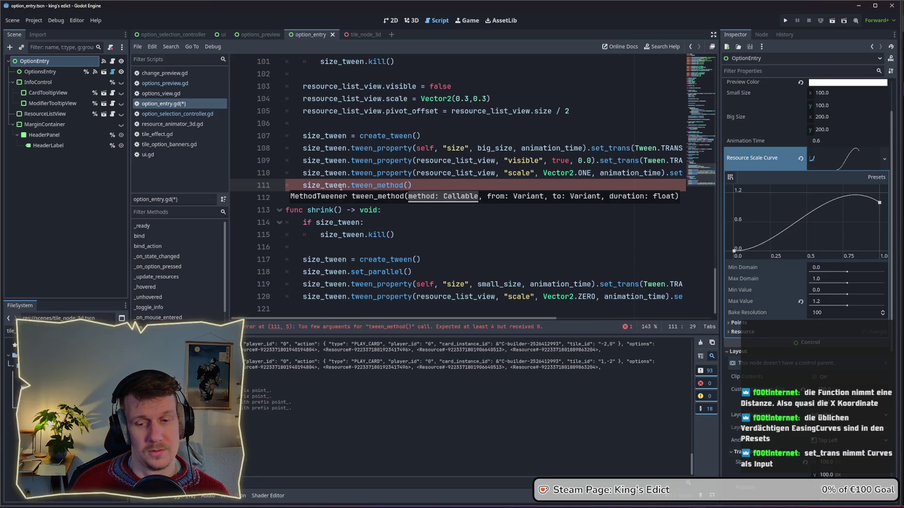
{"action": "left_click_drag", "start_coordinate": [417, 185], "coordinate": [277, 188]}
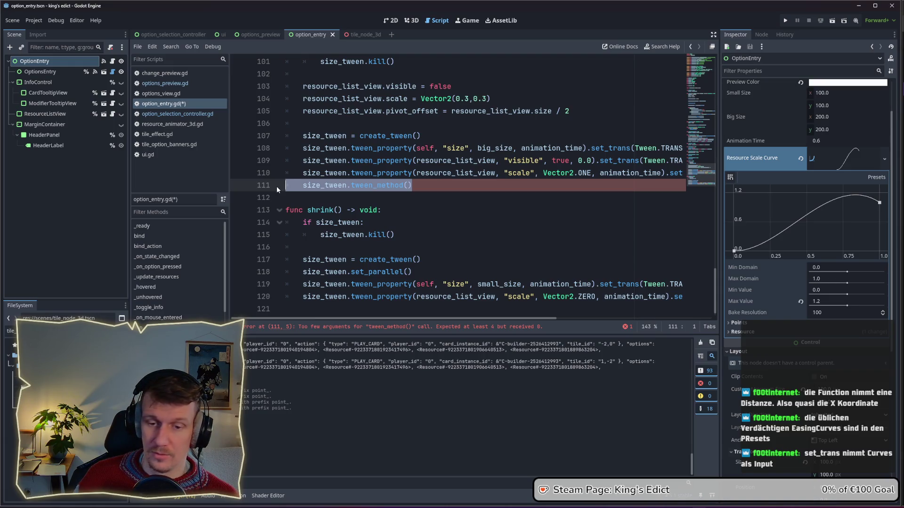
{"action": "key", "text": "BackSpace"}
{"action": "key", "text": "BackSpace"}
Append .set_trans(Tween.TRANS_BACK) to line 110 and open its Tween reference
{"action": "left_click_drag", "start_coordinate": [507, 312], "coordinate": [489, 311]}
{"action": "left_click", "coordinate": [593, 173]}
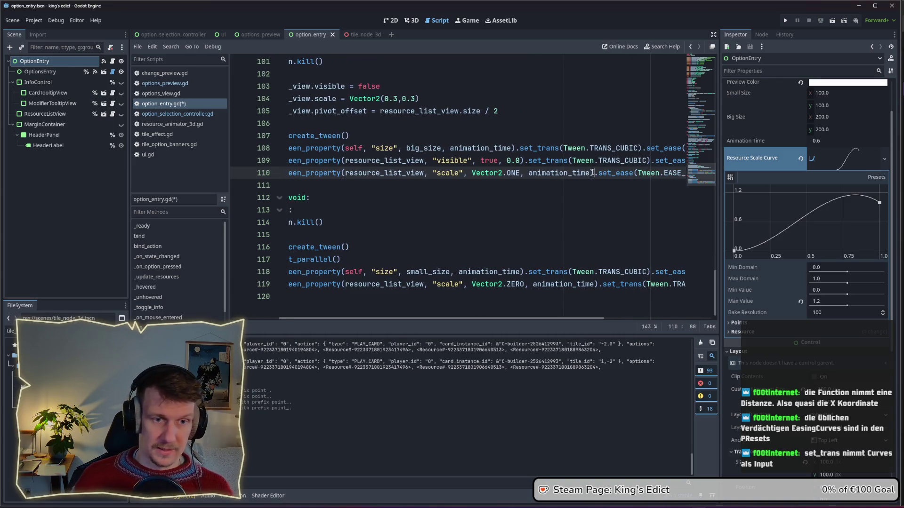
{"action": "type", "text": "."}
{"action": "type", "text": "set_"}
{"action": "type", "text": "trans.set_"}
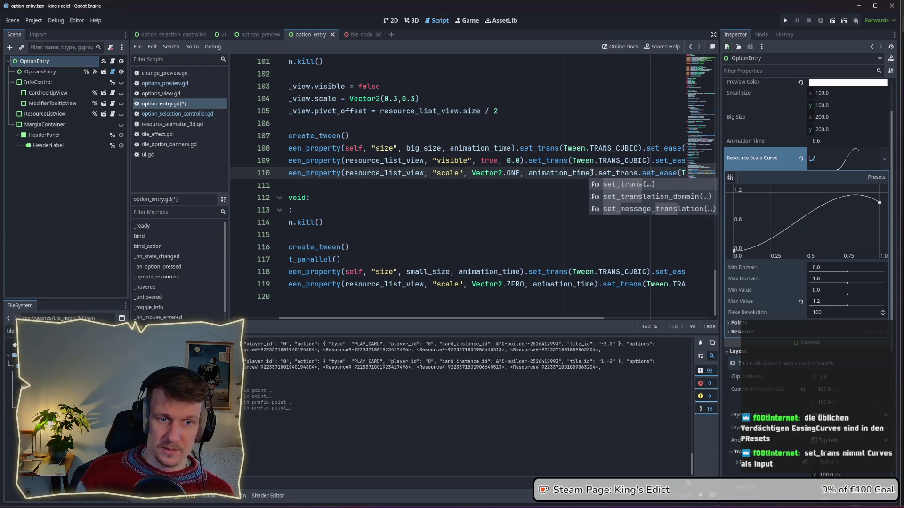
{"action": "key", "text": "Return"}
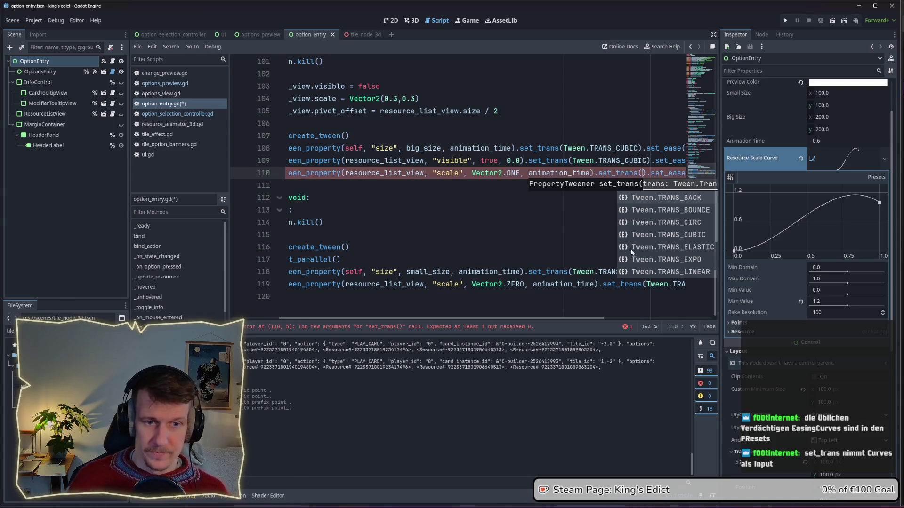
{"action": "scroll", "coordinate": [573, 311], "scroll_direction": "right", "scroll_amount": 3}
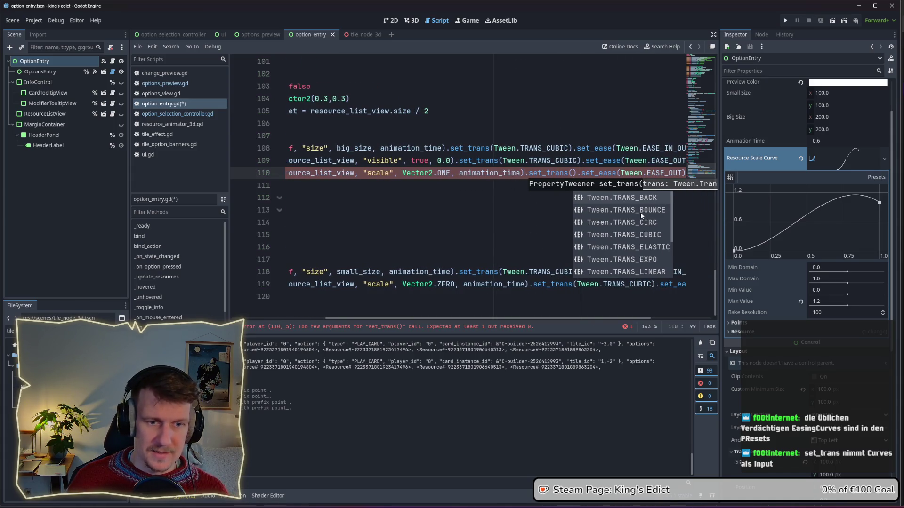
{"action": "left_click", "coordinate": [624, 201]}
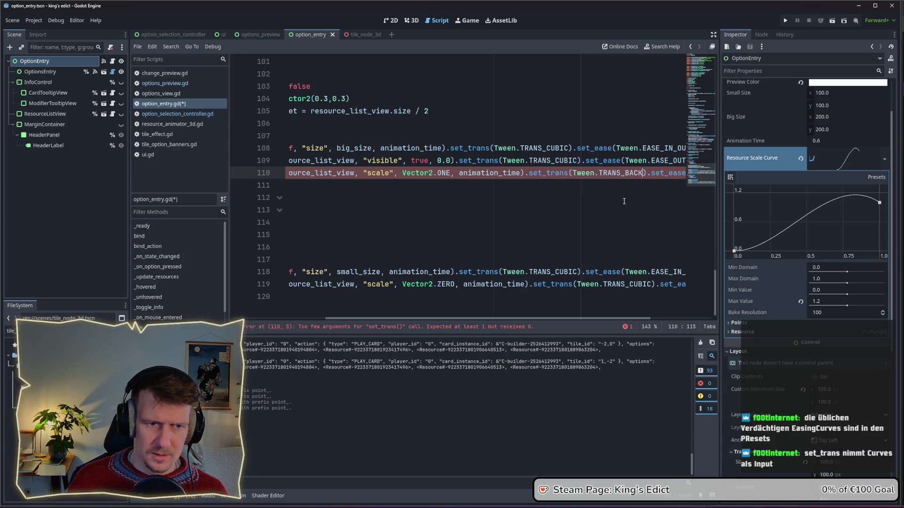
{"action": "left_click", "coordinate": [612, 173], "text": "ctrl"}
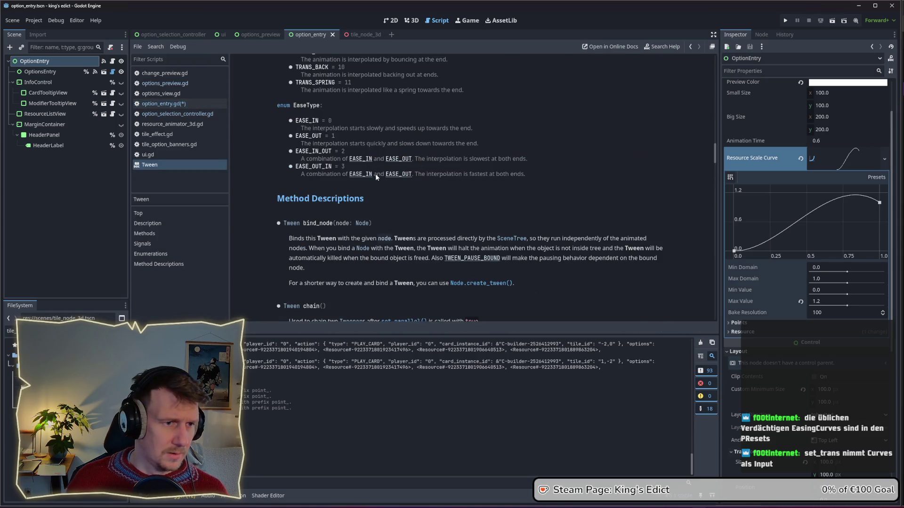
Skim the Tween transition-type reference, then go back to option_entry.gd
{"action": "scroll", "coordinate": [375, 169], "scroll_direction": "up", "scroll_amount": 5}
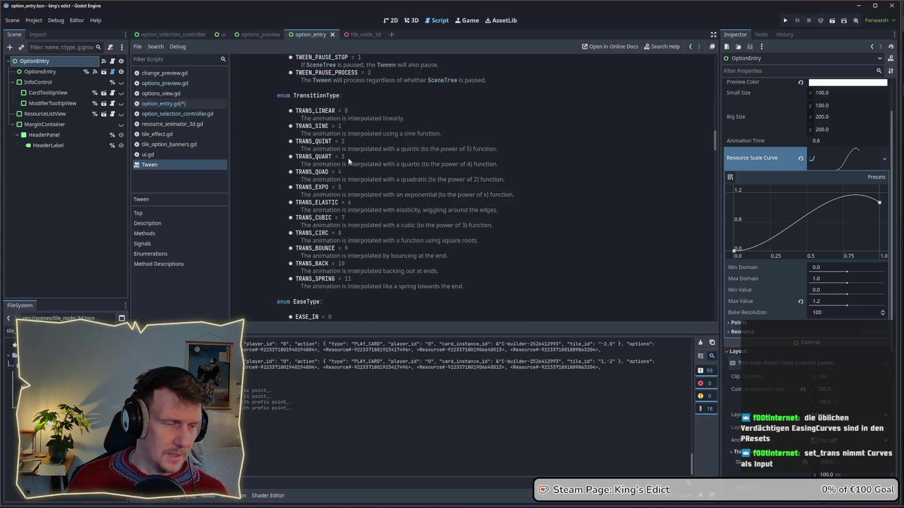
{"action": "scroll", "coordinate": [349, 161], "scroll_direction": "up", "scroll_amount": 3}
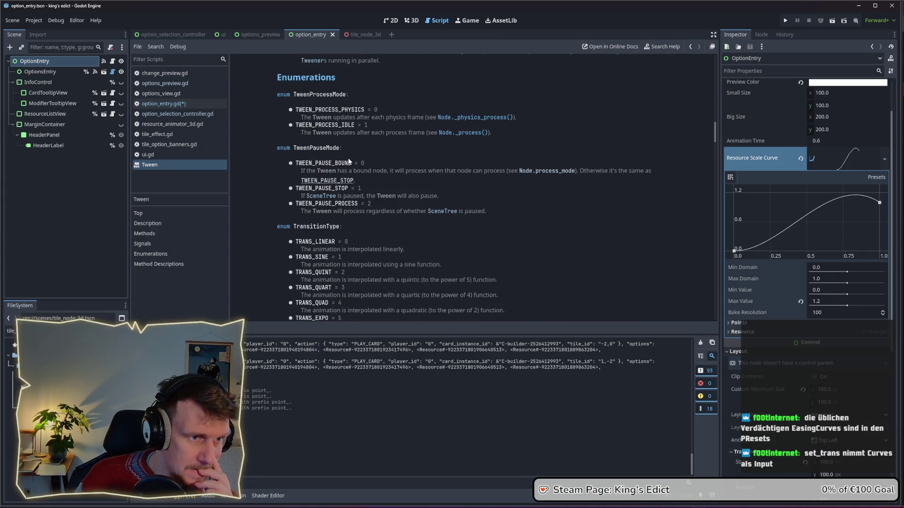
{"action": "scroll", "coordinate": [348, 161], "scroll_direction": "down", "scroll_amount": 4}
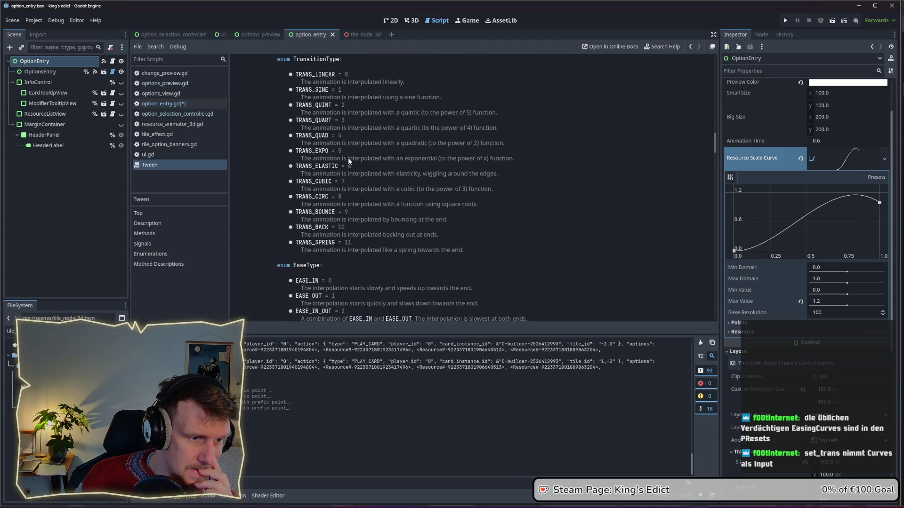
{"action": "scroll", "coordinate": [348, 160], "scroll_direction": "down", "scroll_amount": 6}
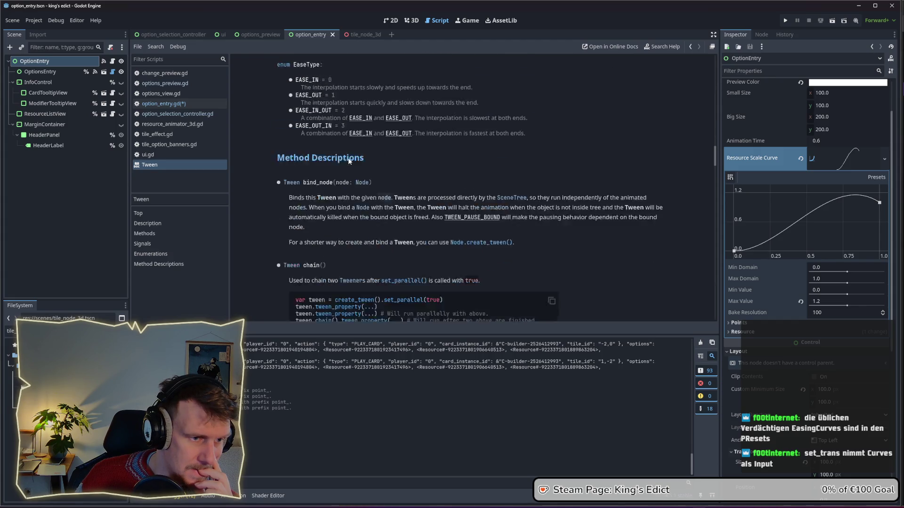
{"action": "key", "text": "alt+Left"}
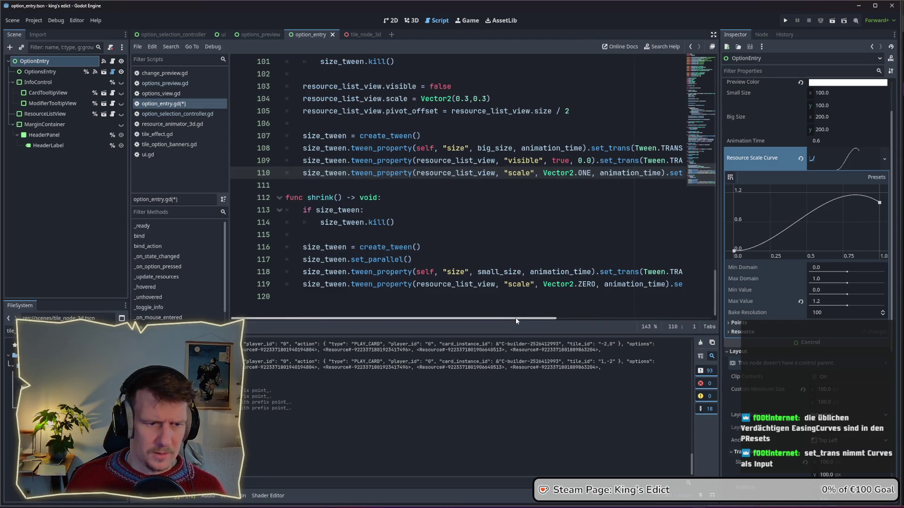
Read PropertyTweener's set_custom_interpolator curve example, then close the docs
{"action": "left_click_drag", "start_coordinate": [516, 318], "coordinate": [579, 315]}
{"action": "left_click", "coordinate": [594, 173], "text": "ctrl"}
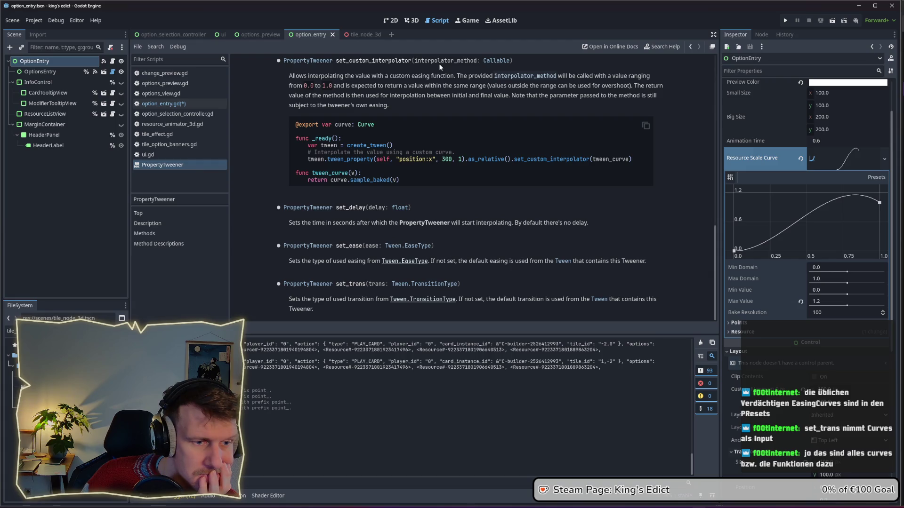
{"action": "scroll", "coordinate": [439, 97], "scroll_direction": "up", "scroll_amount": 3}
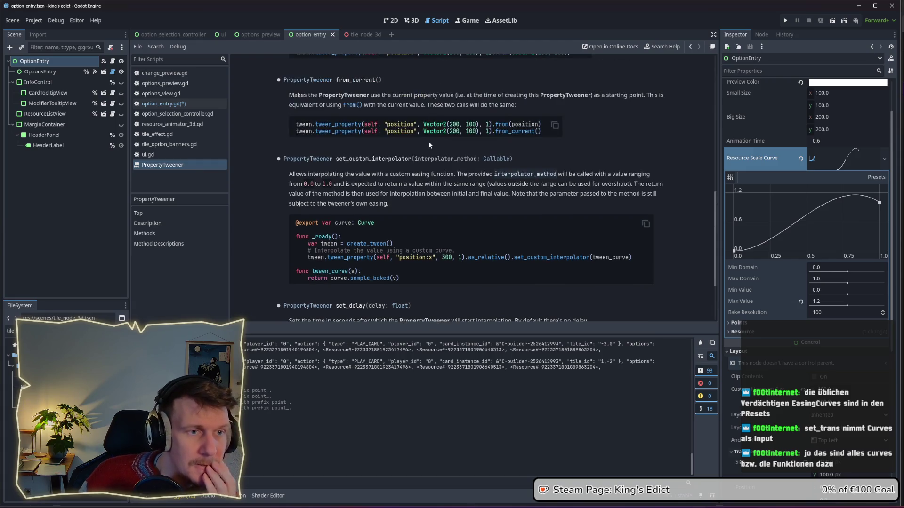
{"action": "scroll", "coordinate": [416, 127], "scroll_direction": "up", "scroll_amount": 3}
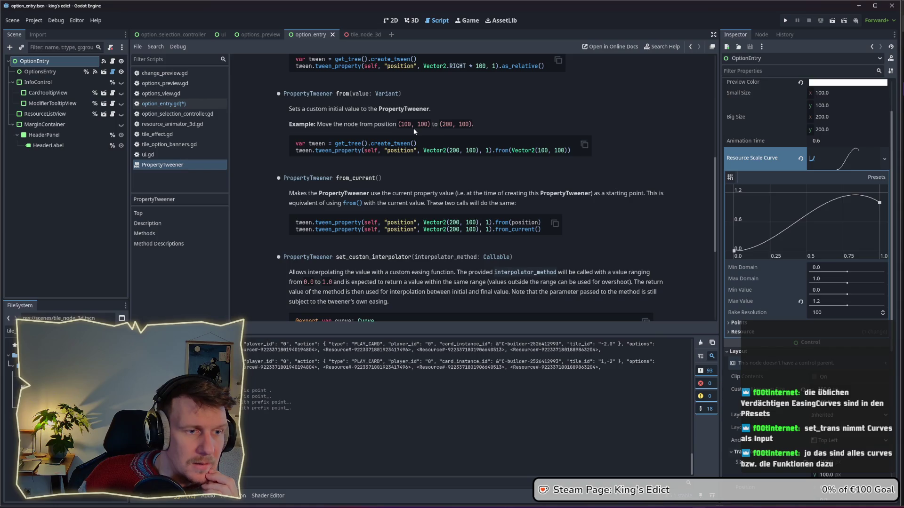
{"action": "scroll", "coordinate": [414, 129], "scroll_direction": "down", "scroll_amount": 3}
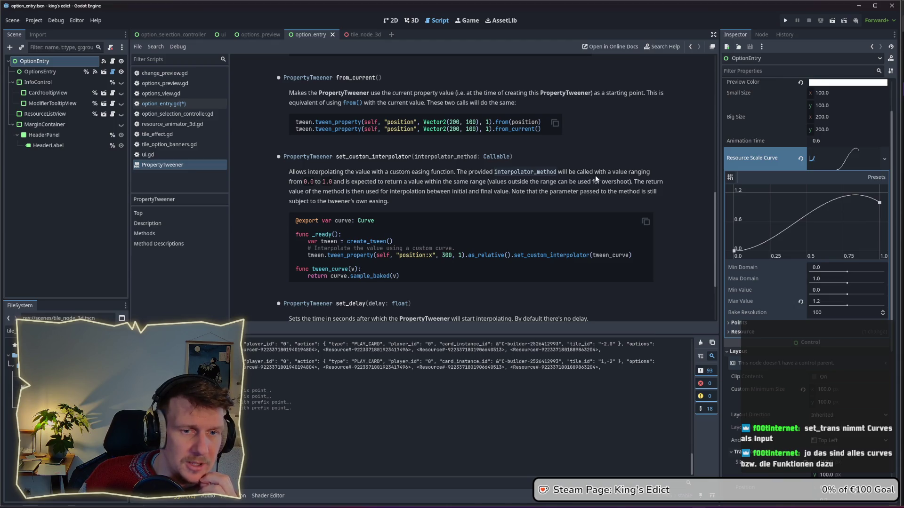
{"action": "left_click_drag", "start_coordinate": [305, 183], "coordinate": [333, 183]}
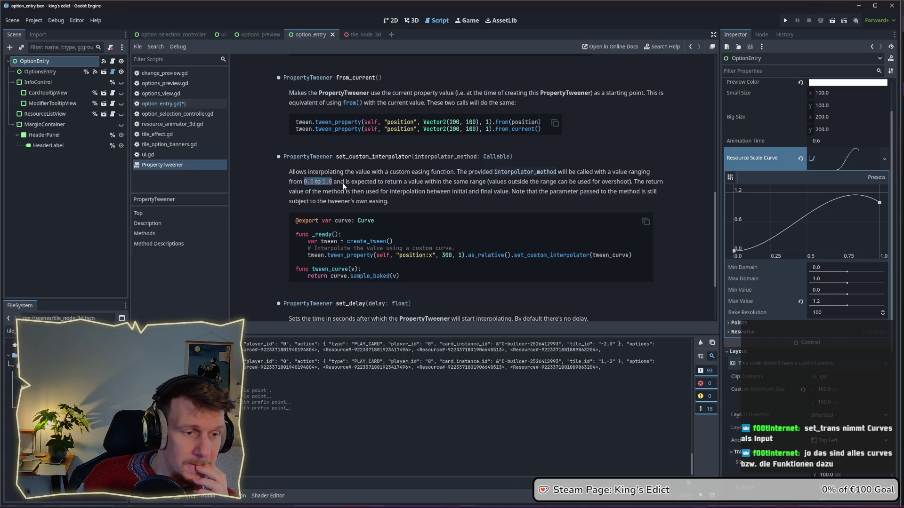
{"action": "left_click_drag", "start_coordinate": [629, 255], "coordinate": [592, 255]}
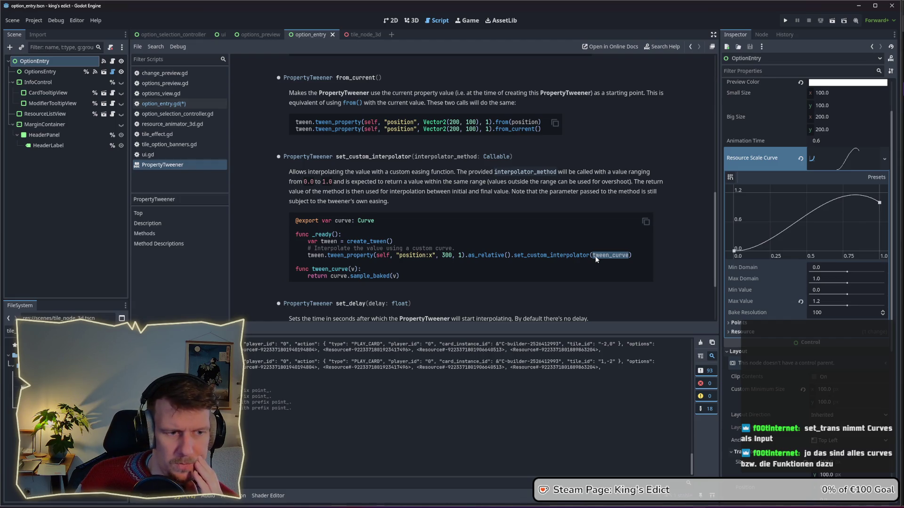
{"action": "scroll", "coordinate": [586, 245], "scroll_direction": "down", "scroll_amount": 1}
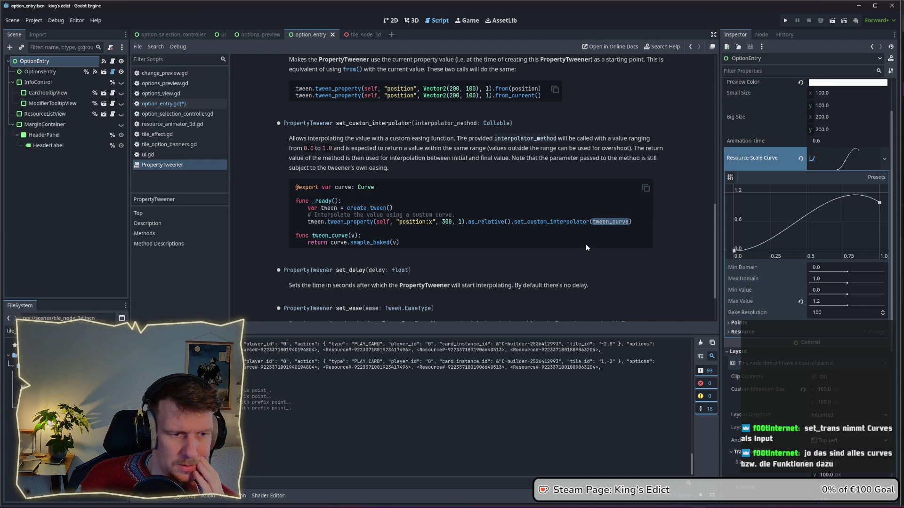
{"action": "scroll", "coordinate": [585, 243], "scroll_direction": "down", "scroll_amount": 1}
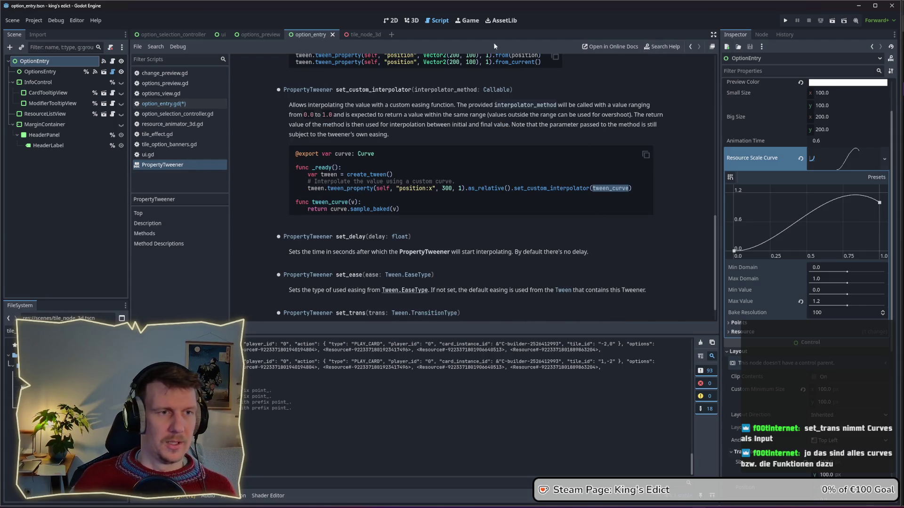
{"action": "key", "text": "ctrl+w"}
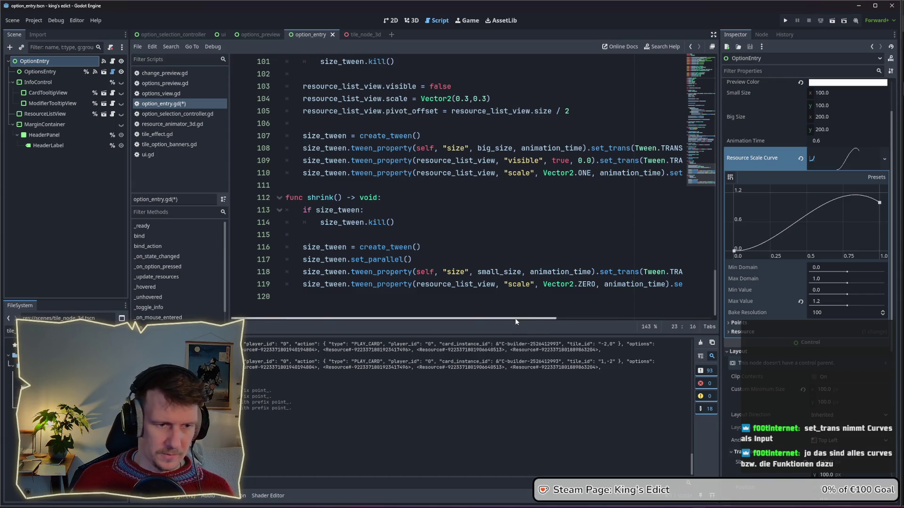
Replace Tween.TRANS_BACK on line 110 with resource_scale_curve and save
{"action": "scroll", "coordinate": [616, 319], "scroll_direction": "right", "scroll_amount": 5}
{"action": "left_click_drag", "start_coordinate": [597, 318], "coordinate": [609, 318]}
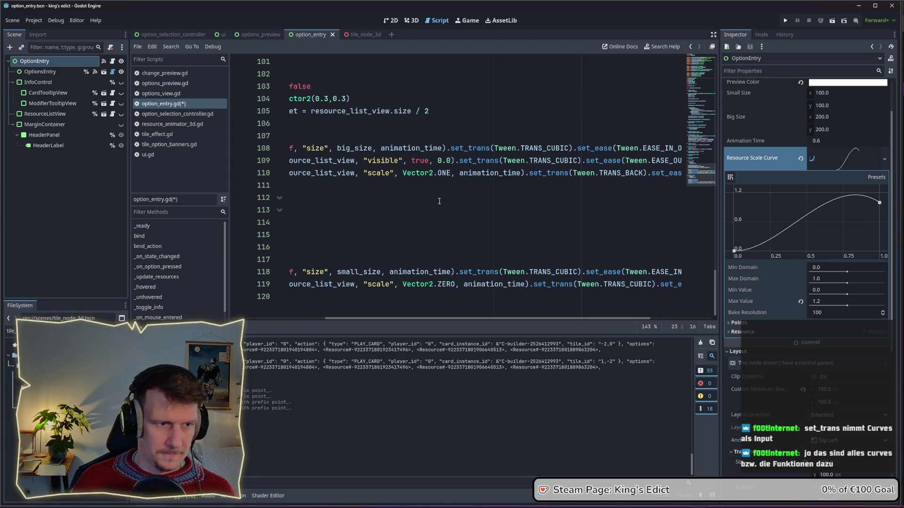
{"action": "left_click", "coordinate": [542, 178]}
{"action": "left_click_drag", "start_coordinate": [642, 173], "coordinate": [577, 175]}
{"action": "type", "text": "reso"}
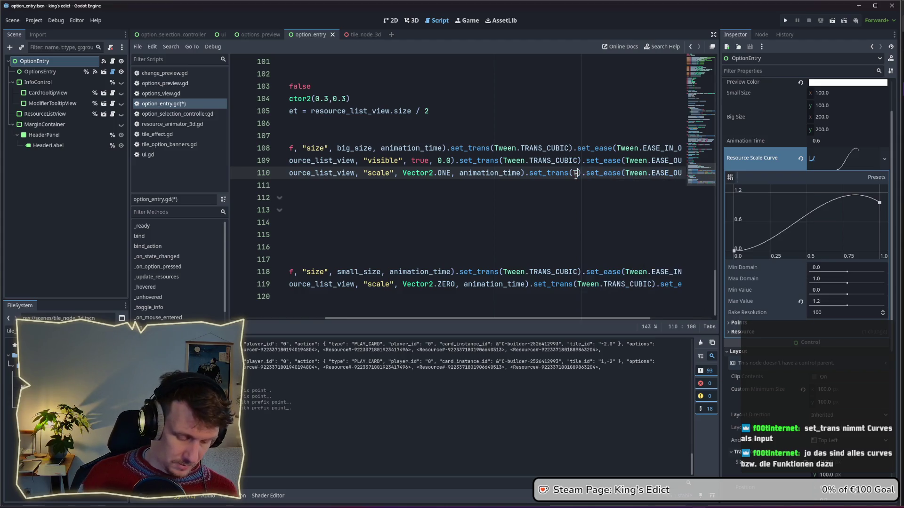
{"action": "type", "text": "ur"}
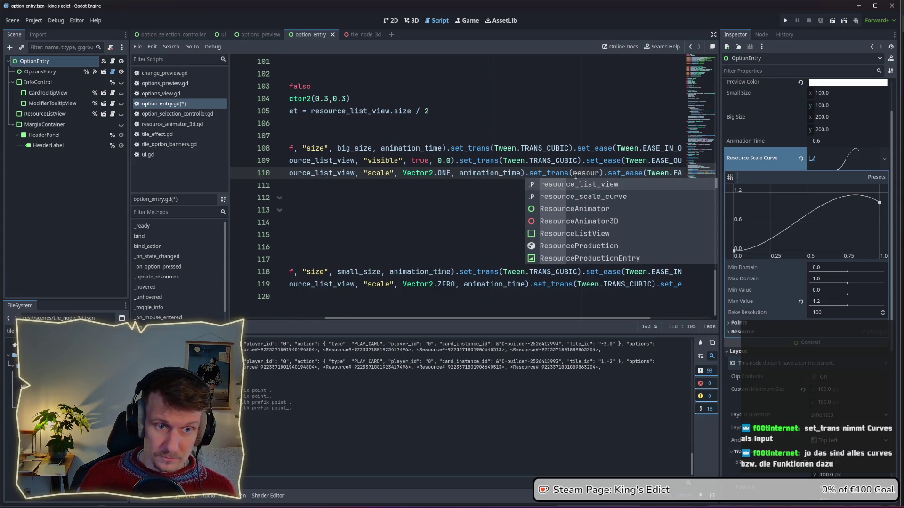
{"action": "key", "text": "Down"}
{"action": "key", "text": "Return"}
{"action": "key", "text": "ctrl+s"}
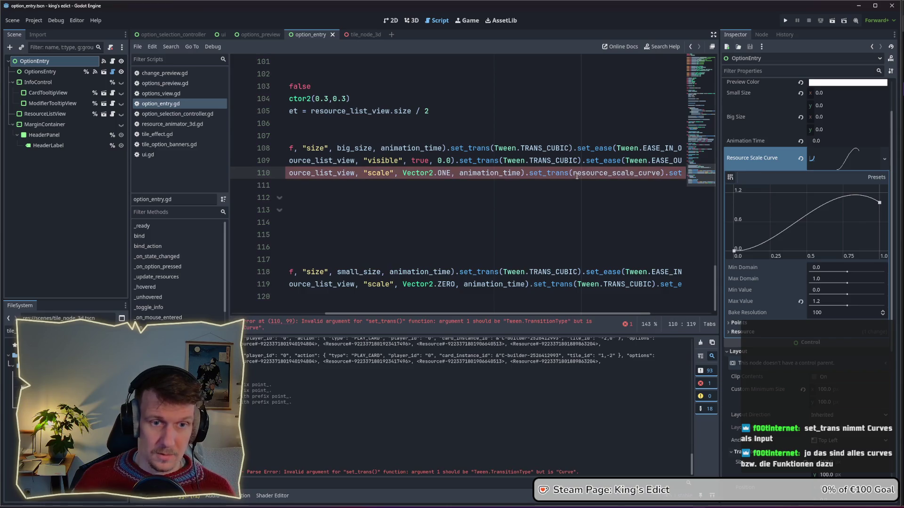
Rename set_trans to set_custom_interpolator on line 110 and save
{"action": "double_click", "coordinate": [557, 173]}
{"action": "type", "text": "set_c"}
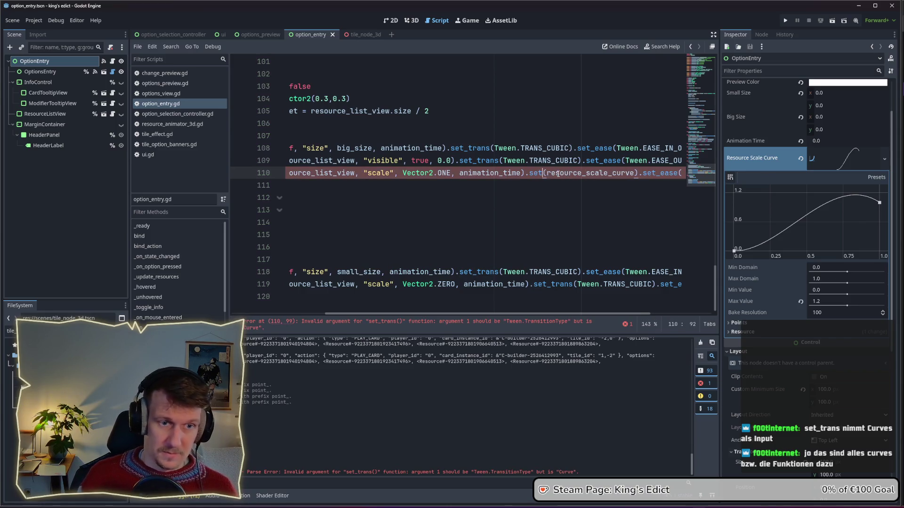
{"action": "key", "text": "Return"}
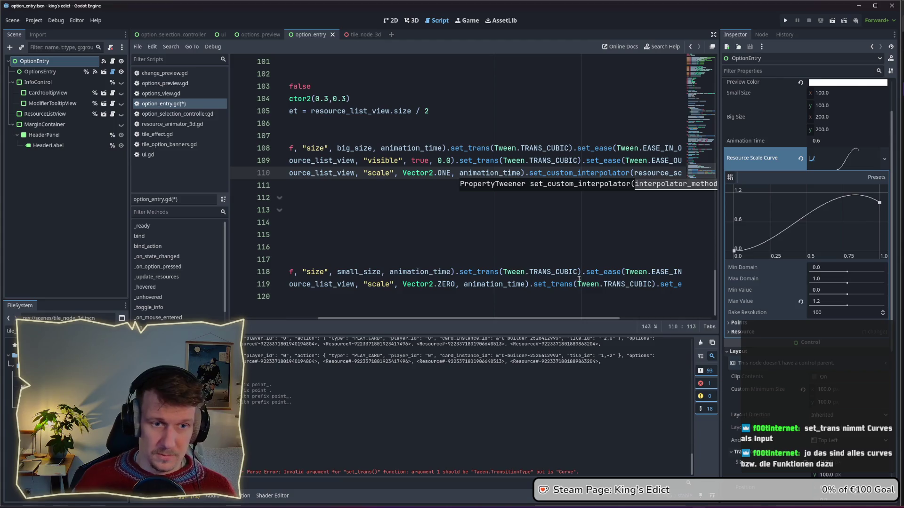
{"action": "key", "text": "ctrl+s"}
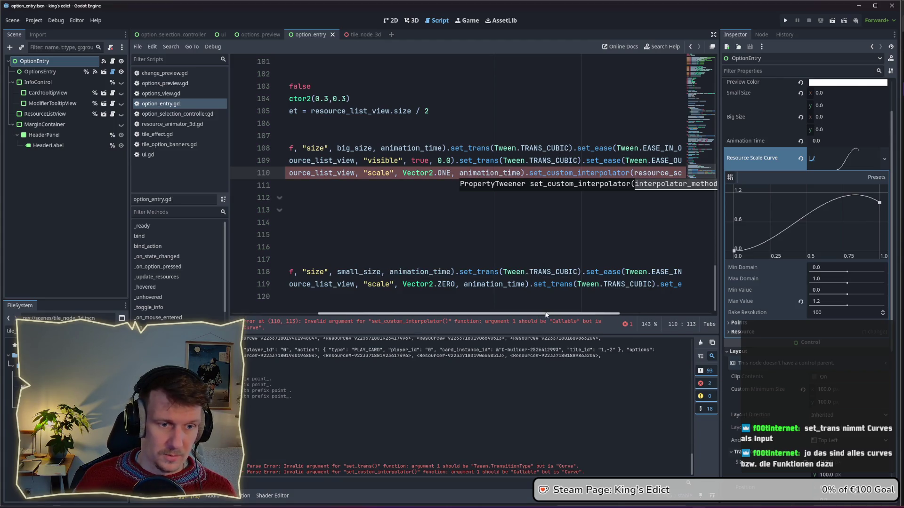
Append .sample to resource_scale_curve and bring up set_custom_interpolator's documentation
{"action": "left_click_drag", "start_coordinate": [544, 315], "coordinate": [589, 312]}
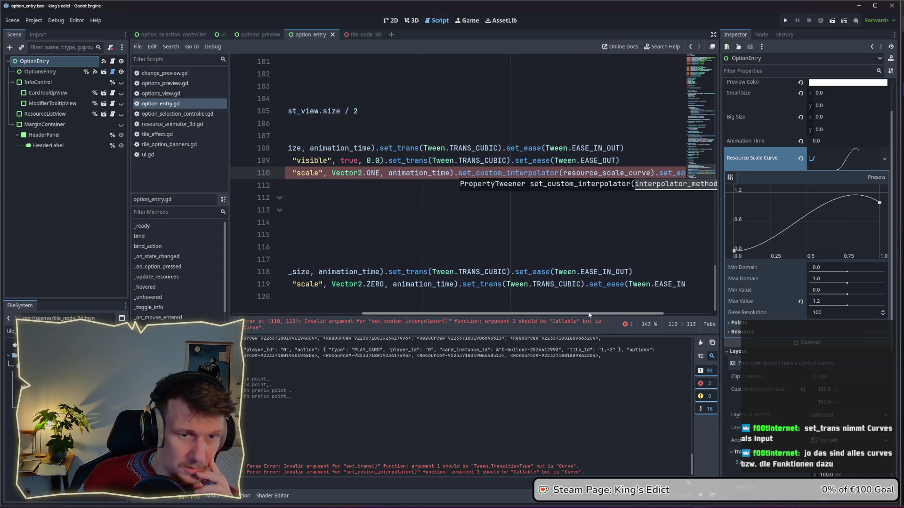
{"action": "left_click", "coordinate": [650, 172]}
{"action": "type", "text": ".sam"}
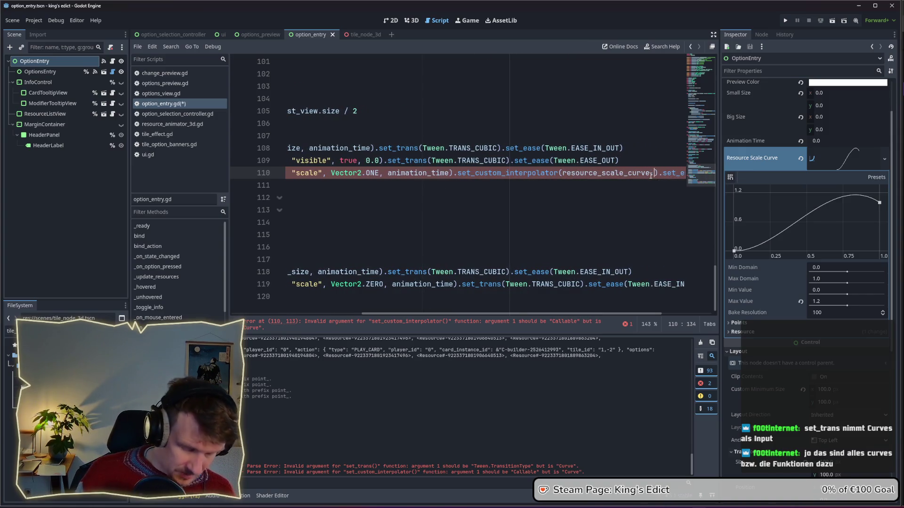
{"action": "type", "text": "ple"}
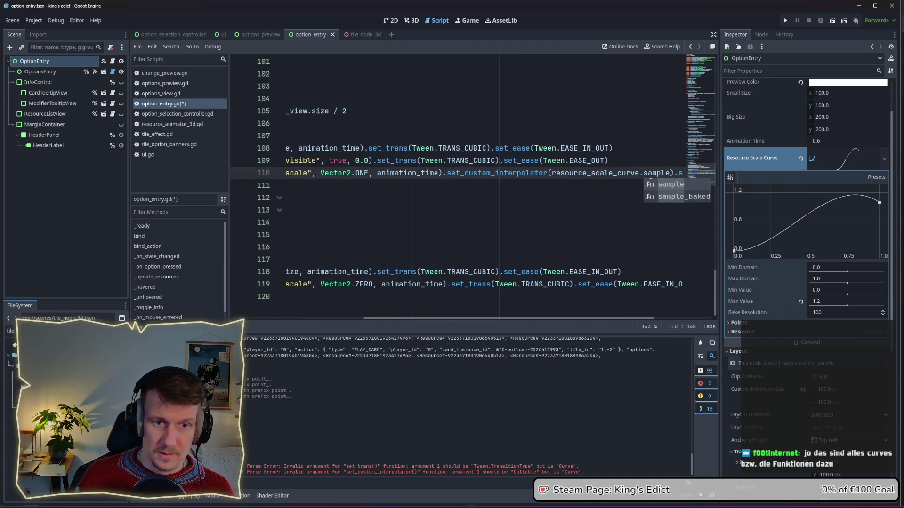
{"action": "left_click", "coordinate": [598, 189]}
{"action": "left_click_drag", "start_coordinate": [433, 318], "coordinate": [640, 314]}
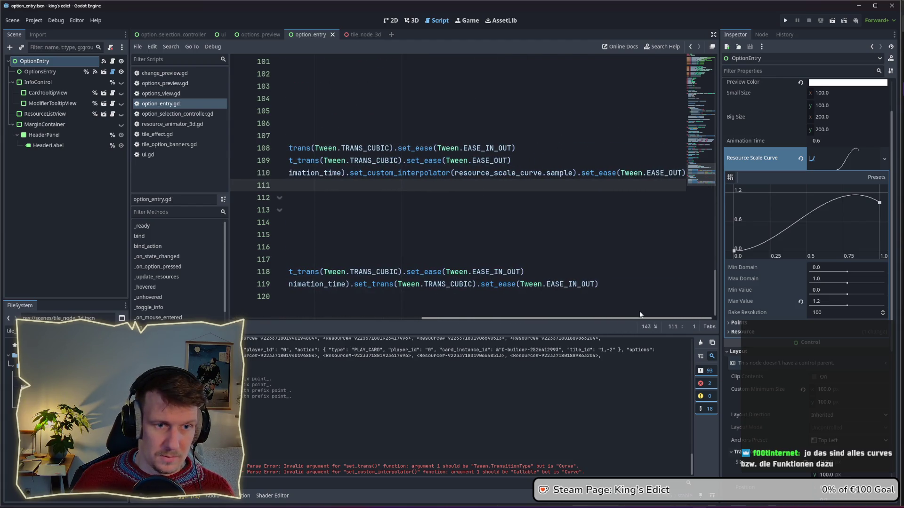
{"action": "mouse_move", "coordinate": [564, 173]}
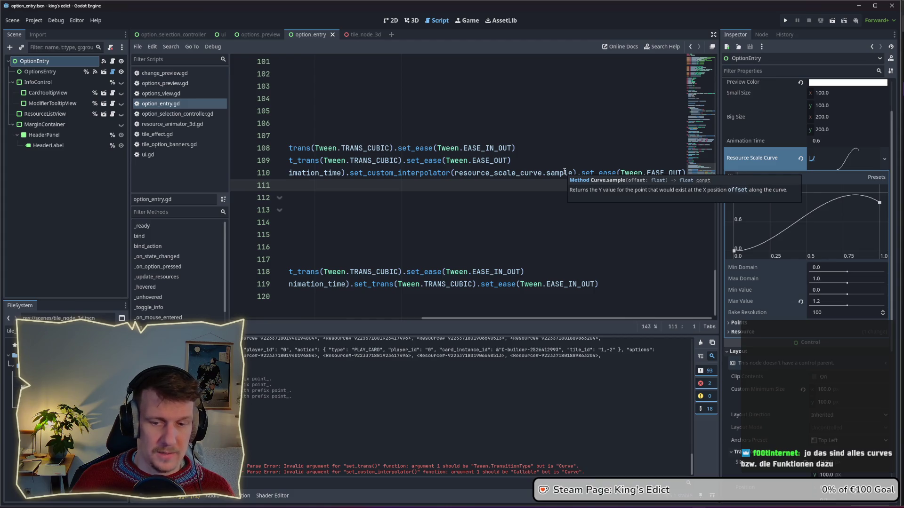
{"action": "left_click_drag", "start_coordinate": [454, 173], "coordinate": [529, 174]}
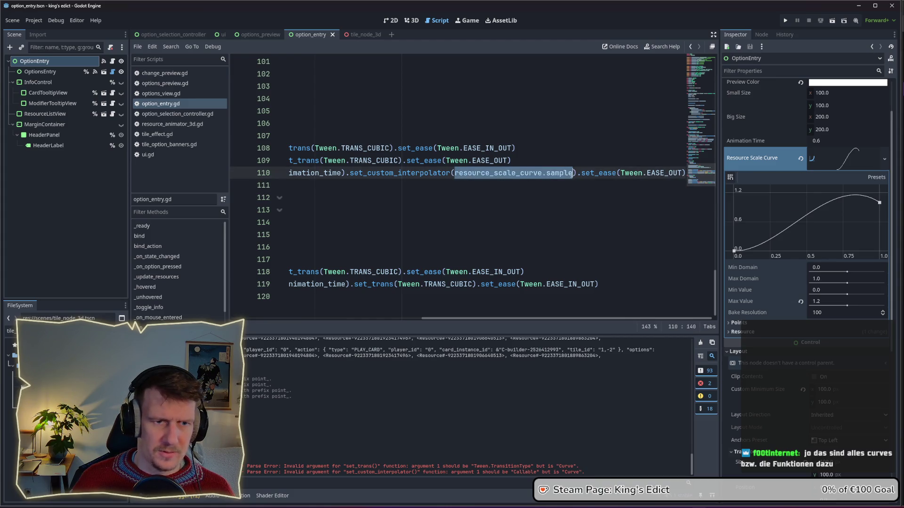
{"action": "left_click", "coordinate": [428, 174], "text": "ctrl"}
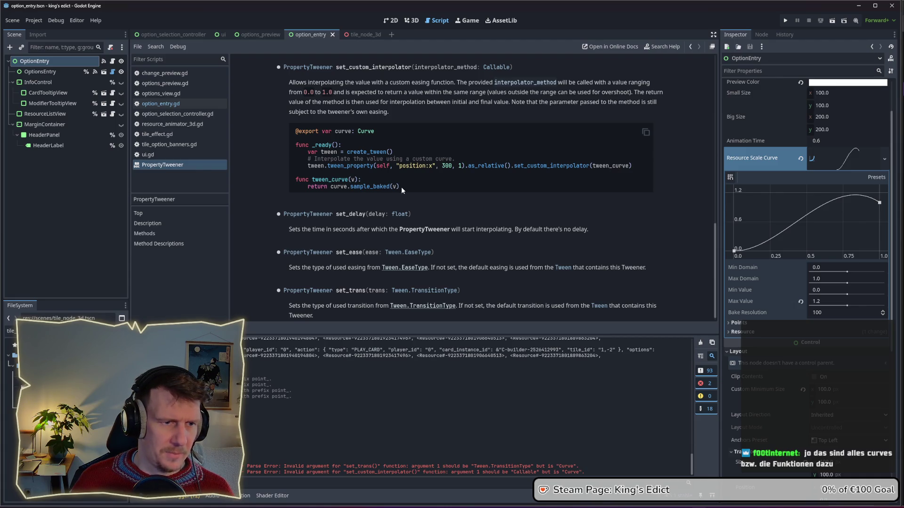
Study the tween_curve sample_baked example in the docs, then close the help page
{"action": "left_click_drag", "start_coordinate": [400, 187], "coordinate": [331, 188]}
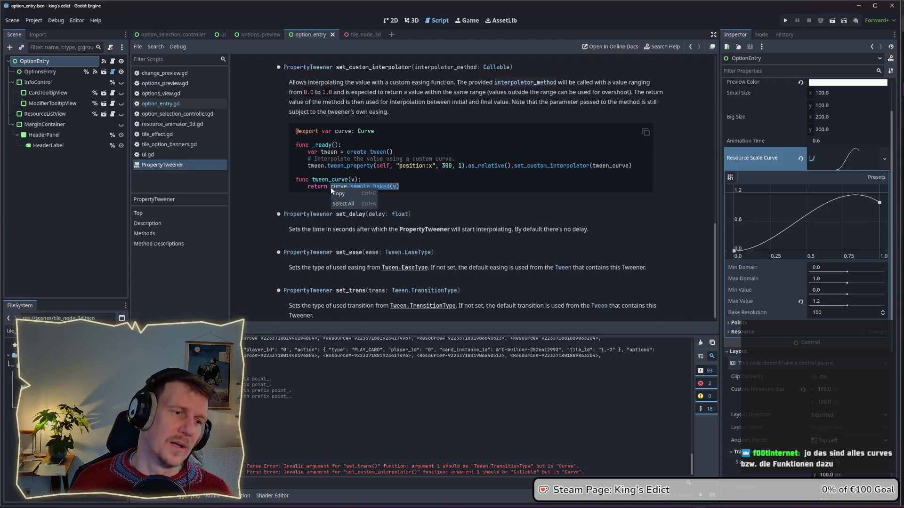
{"action": "left_click_drag", "start_coordinate": [399, 187], "coordinate": [389, 185]}
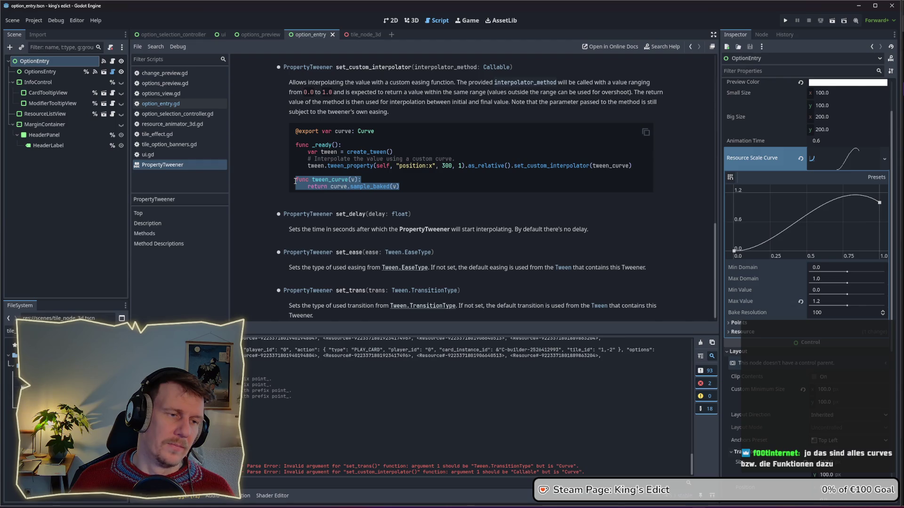
{"action": "left_click", "coordinate": [375, 185]}
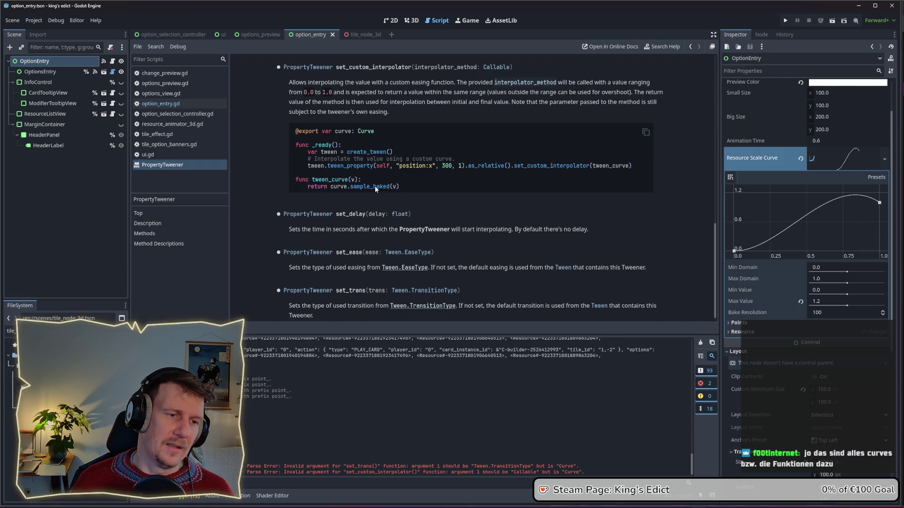
{"action": "key", "text": "ctrl+w"}
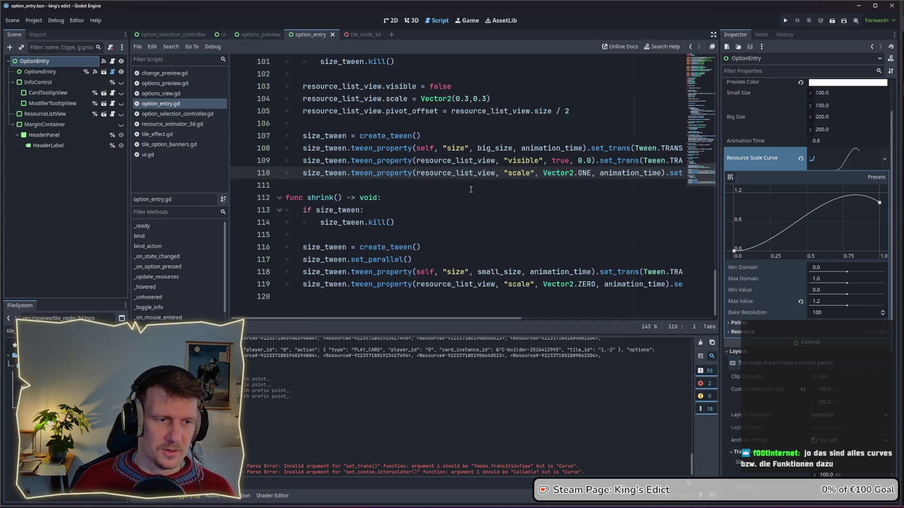
Delete .set_ease(Tween.EASE_OUT) from line 110 and run the project
{"action": "mouse_move", "coordinate": [484, 318]}
{"action": "left_mouse_down"}
{"action": "mouse_move", "coordinate": [686, 314]}
{"action": "mouse_move", "coordinate": [468, 309]}
{"action": "mouse_move", "coordinate": [699, 311]}
{"action": "left_mouse_up"}
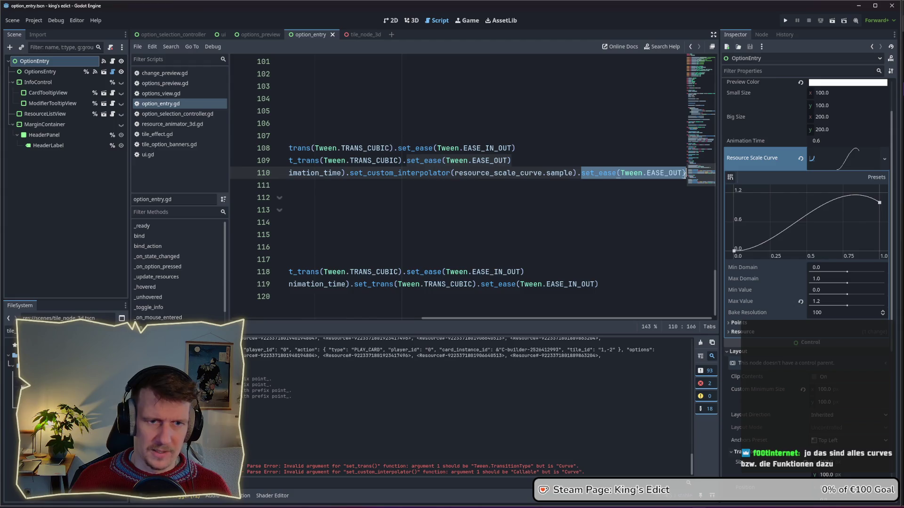
{"action": "key", "text": "Delete"}
{"action": "left_click_drag", "start_coordinate": [537, 319], "coordinate": [407, 312]}
{"action": "left_click", "coordinate": [521, 197]}
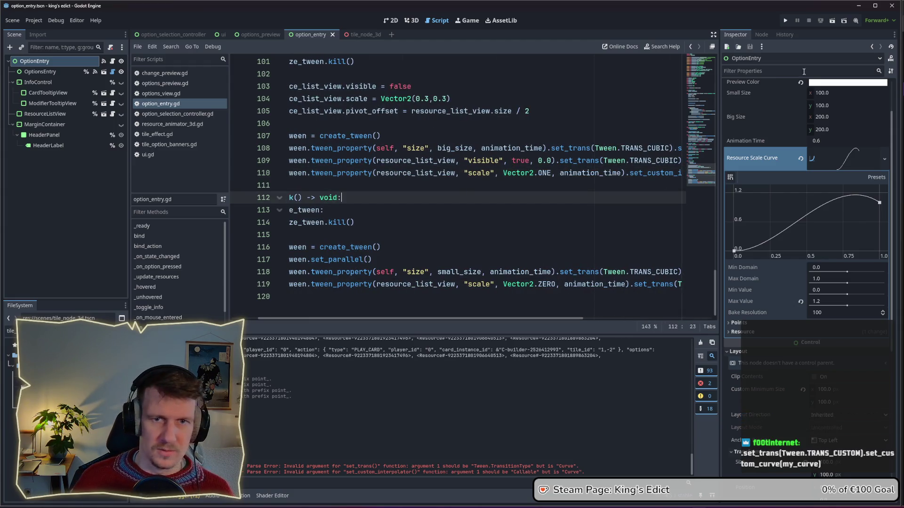
{"action": "left_click", "coordinate": [792, 18]}
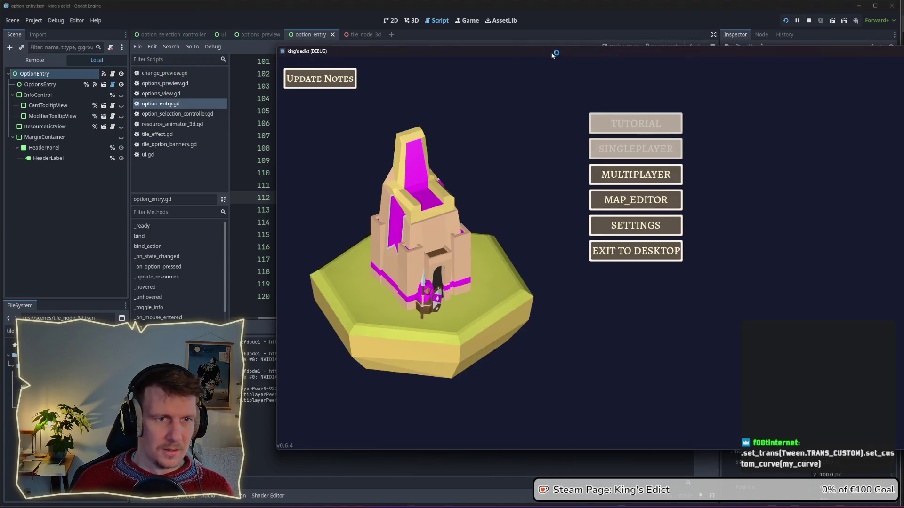
Create a multiplayer game on i_know_this_place.map and start the match
{"action": "left_click", "coordinate": [482, 175]}
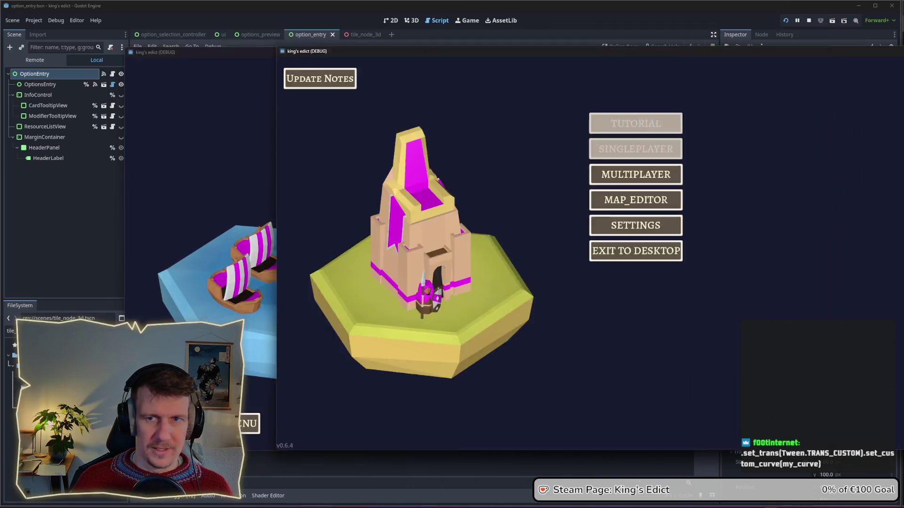
{"action": "left_click", "coordinate": [564, 173]}
{"action": "left_click", "coordinate": [567, 100]}
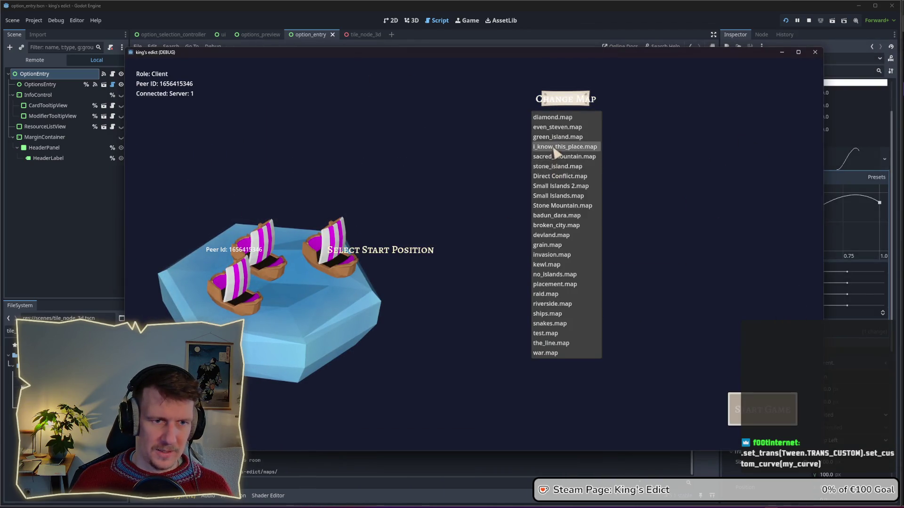
{"action": "left_click", "coordinate": [558, 147]}
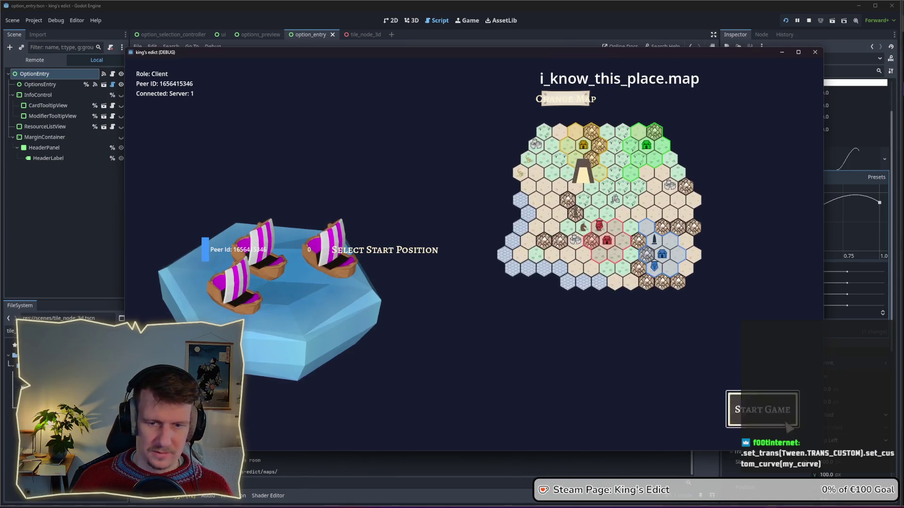
{"action": "left_click", "coordinate": [763, 409]}
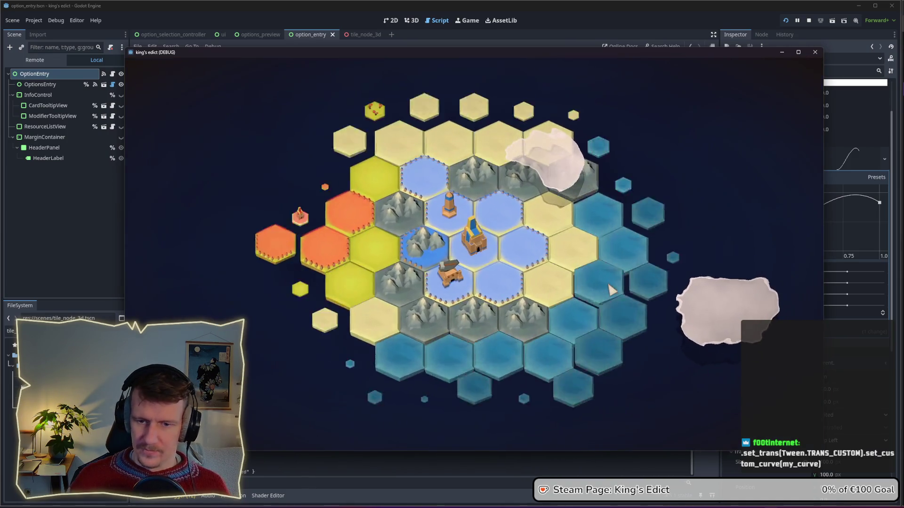
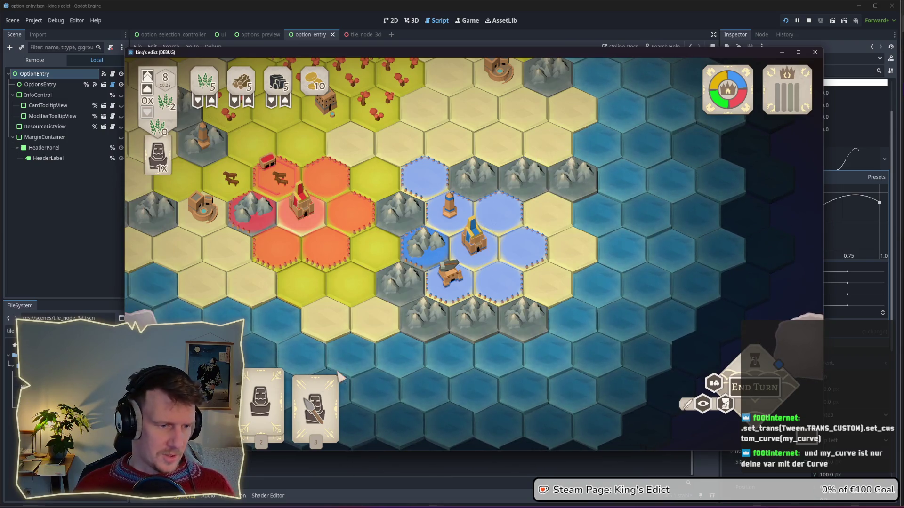
Play the builder card onto a blue hex, move it to another hex, then return to the editor
{"action": "left_click_drag", "start_coordinate": [261, 405], "coordinate": [526, 243]}
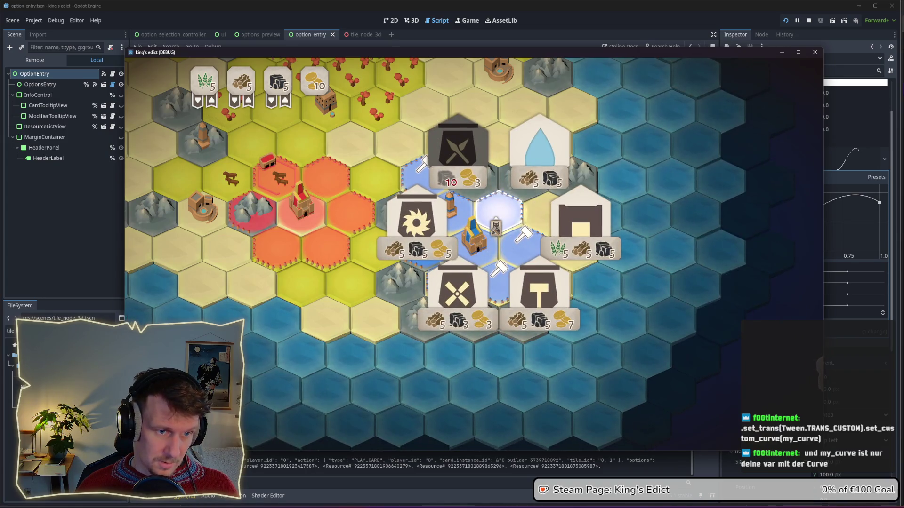
{"action": "left_click", "coordinate": [424, 176]}
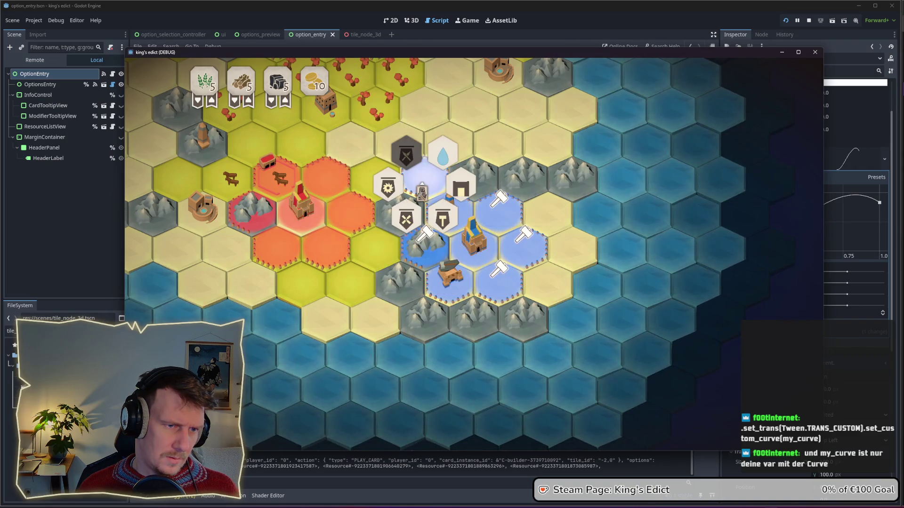
{"action": "key", "text": "alt+Tab"}
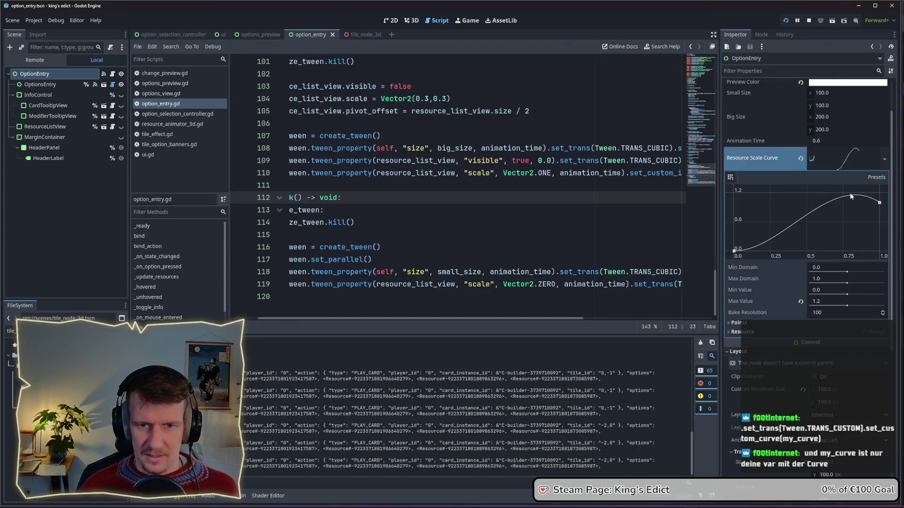
{"action": "left_click", "coordinate": [854, 194]}
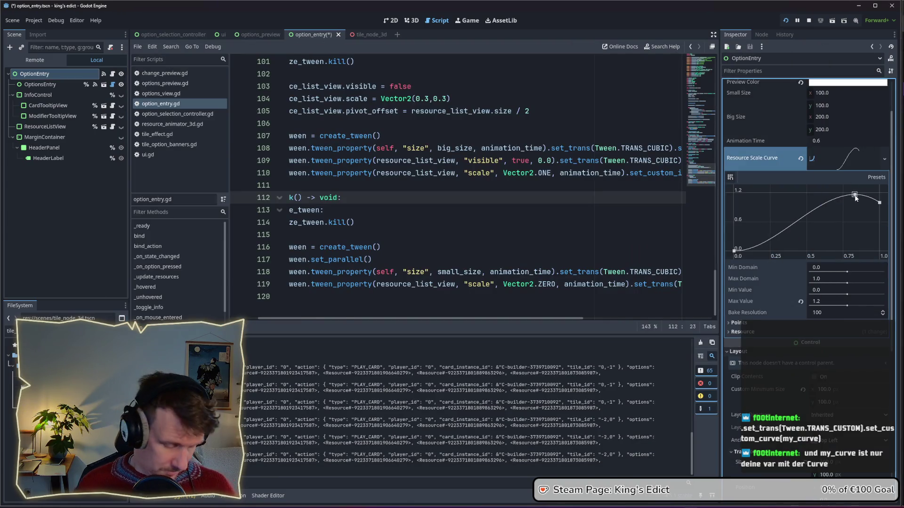
Remove a point near the curve peak, steepen the peak tangent to 72.1°, and relaunch the game
{"action": "right_click", "coordinate": [855, 198]}
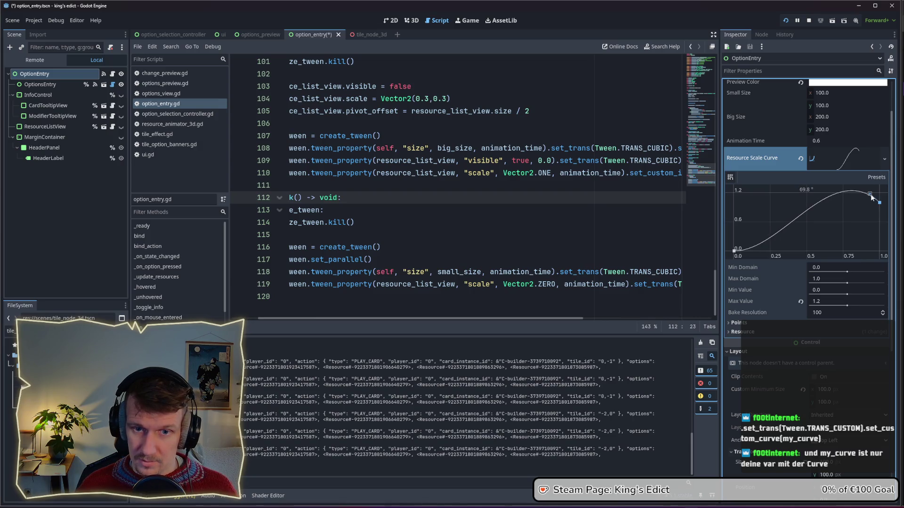
{"action": "left_click_drag", "start_coordinate": [871, 197], "coordinate": [872, 198]}
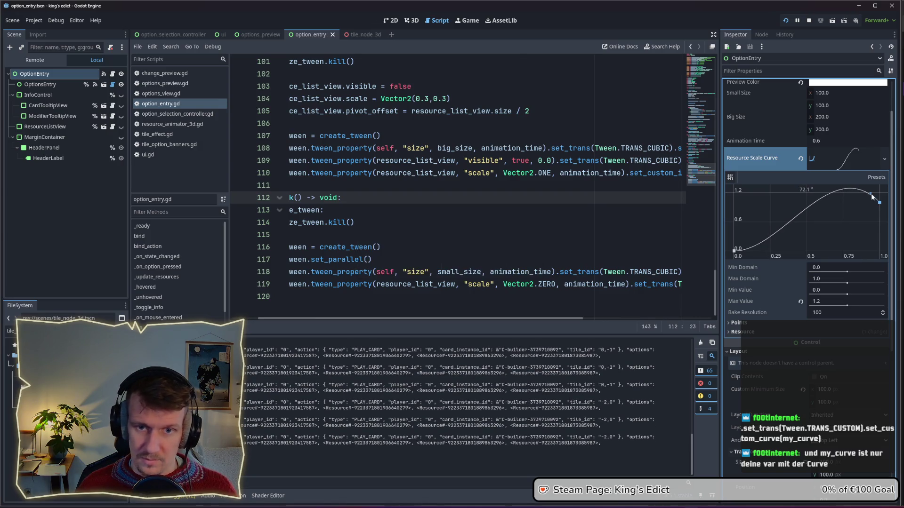
{"action": "left_click", "coordinate": [807, 23]}
{"action": "key", "text": "F5"}
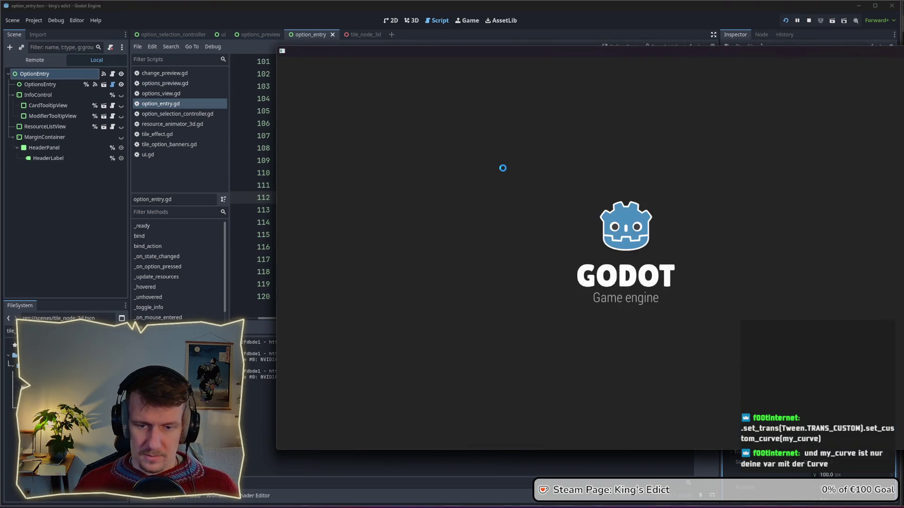
Create a multiplayer game on the i_know_this_place map
{"action": "left_click", "coordinate": [434, 175]}
{"action": "left_click", "coordinate": [514, 172]}
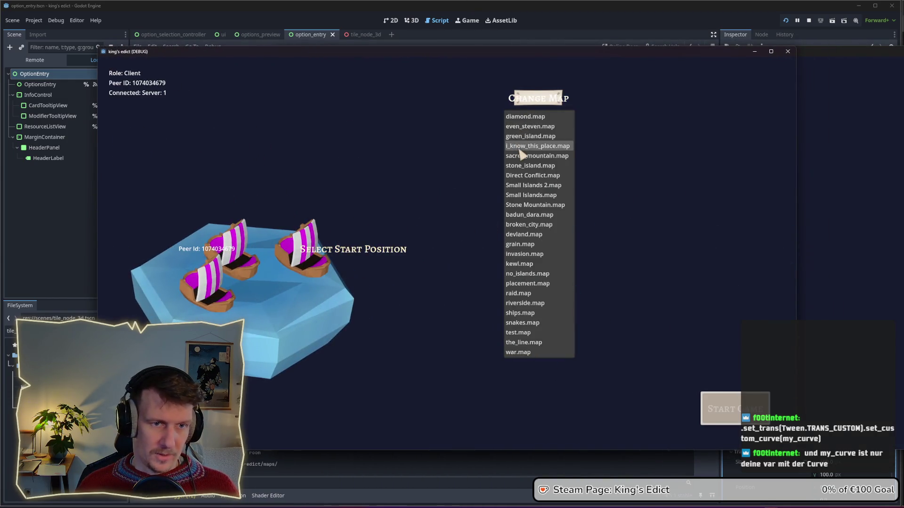
{"action": "left_click", "coordinate": [523, 147]}
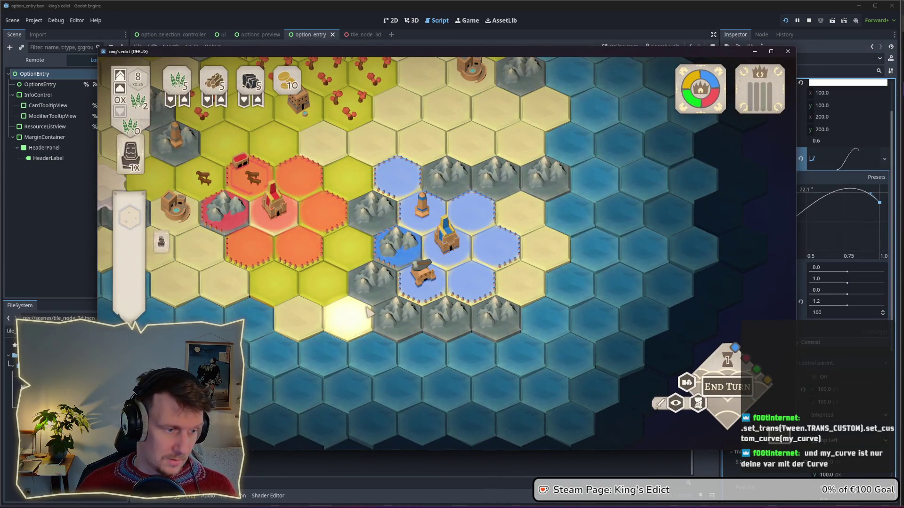
Play the builder card, move it across several hammer hexes, then stop the game
{"action": "left_click", "coordinate": [473, 301]}
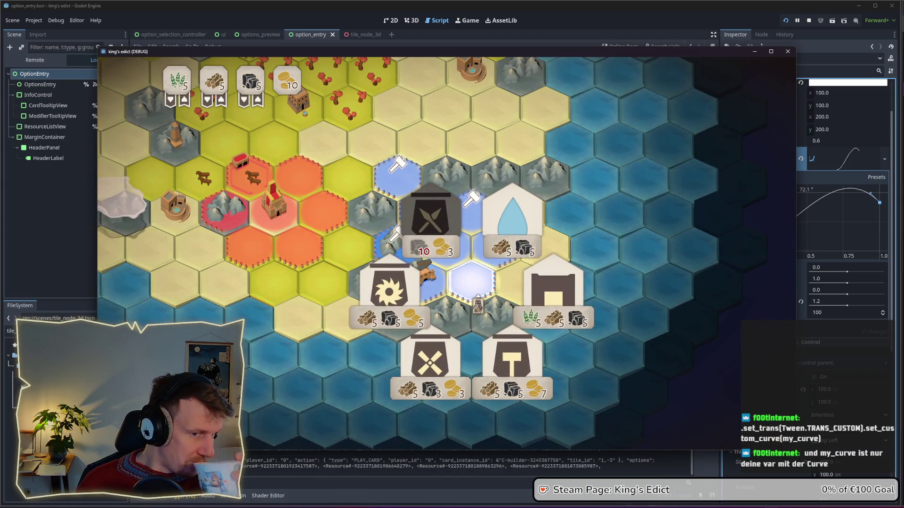
{"action": "left_click", "coordinate": [397, 171]}
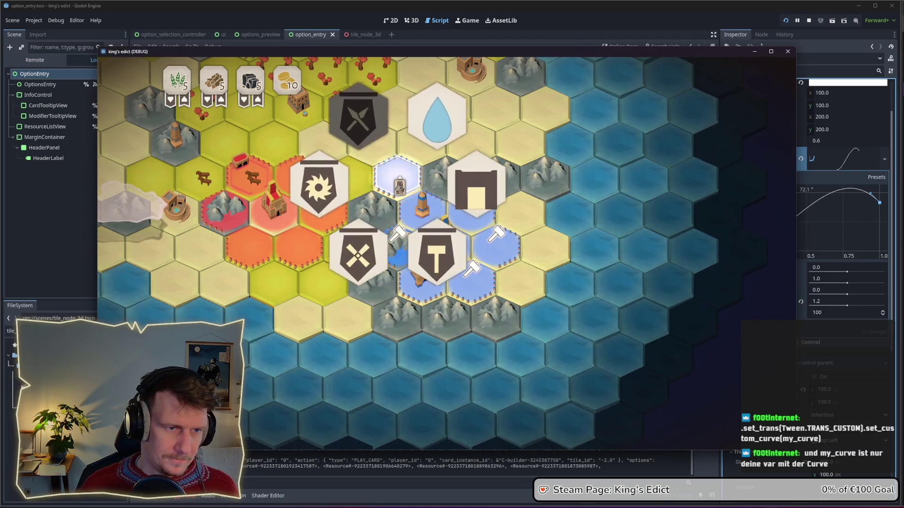
{"action": "left_click", "coordinate": [471, 210]}
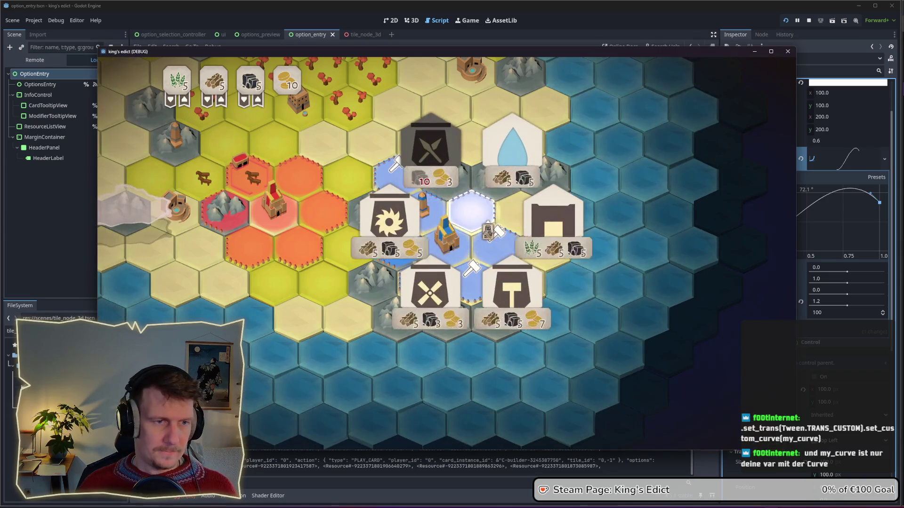
{"action": "left_click", "coordinate": [496, 237]}
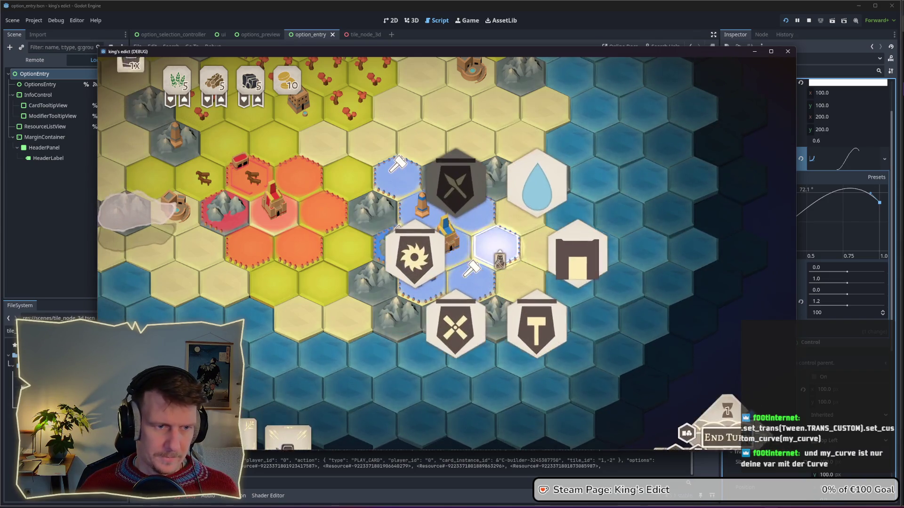
{"action": "left_click", "coordinate": [471, 277]}
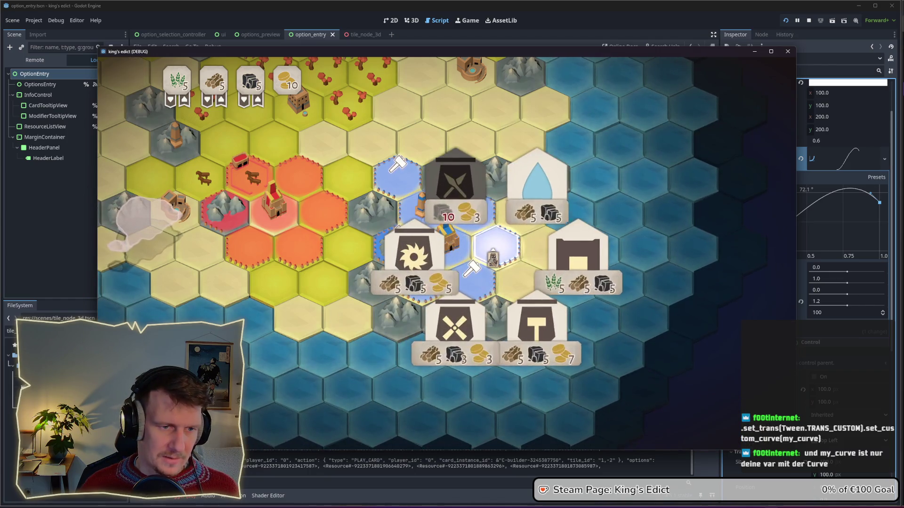
{"action": "left_click", "coordinate": [496, 237]}
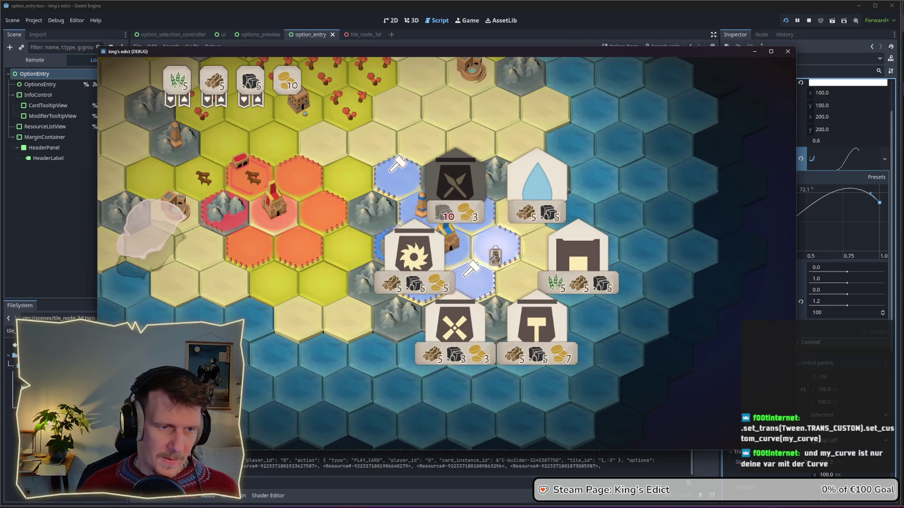
{"action": "left_click", "coordinate": [809, 21]}
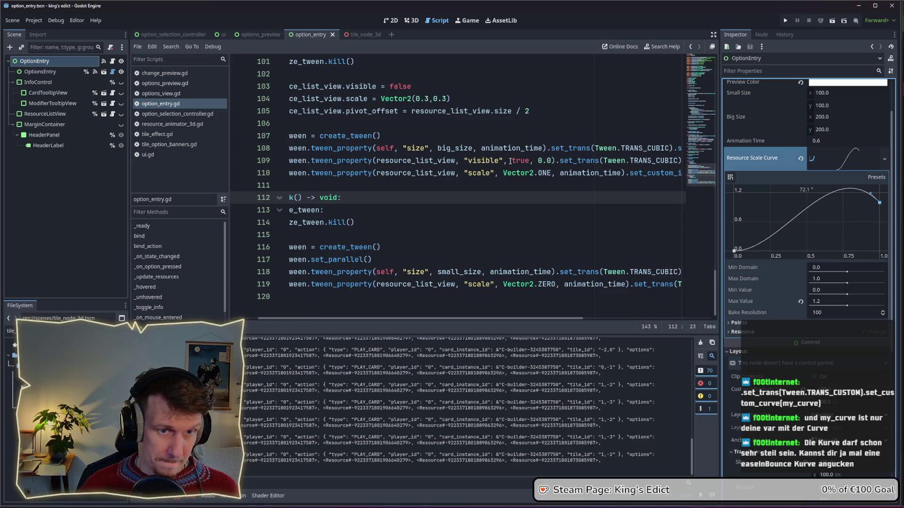
Copy .set_ease(Tween.EASE_OUT) from line 109 to the end of line 110, then run the game
{"action": "left_click_drag", "start_coordinate": [509, 319], "coordinate": [631, 324]}
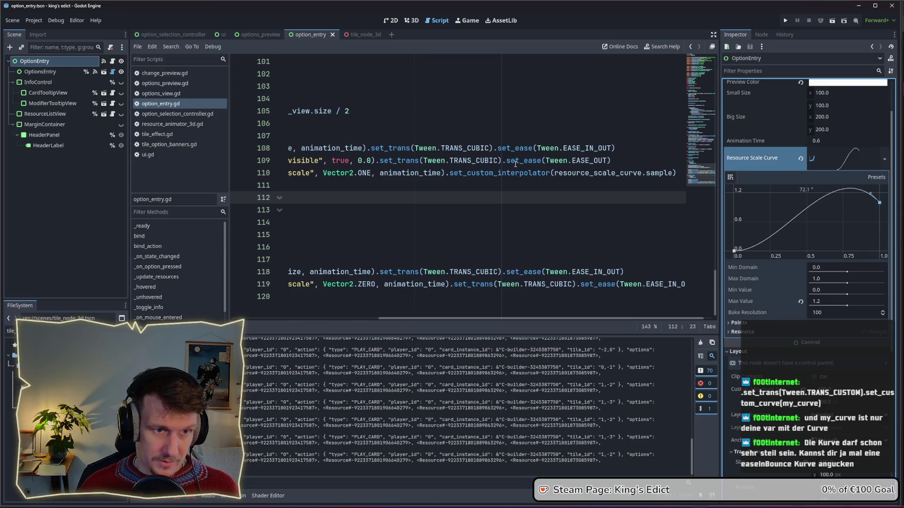
{"action": "left_click_drag", "start_coordinate": [675, 173], "coordinate": [447, 173]}
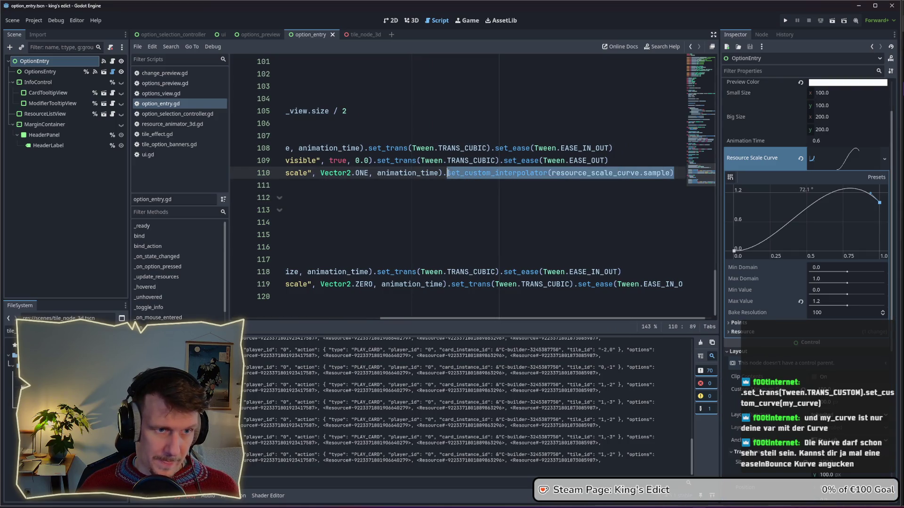
{"action": "left_click", "coordinate": [620, 173]}
{"action": "left_click_drag", "start_coordinate": [676, 173], "coordinate": [439, 173]}
{"action": "left_click", "coordinate": [606, 160]}
{"action": "left_click", "coordinate": [569, 161]}
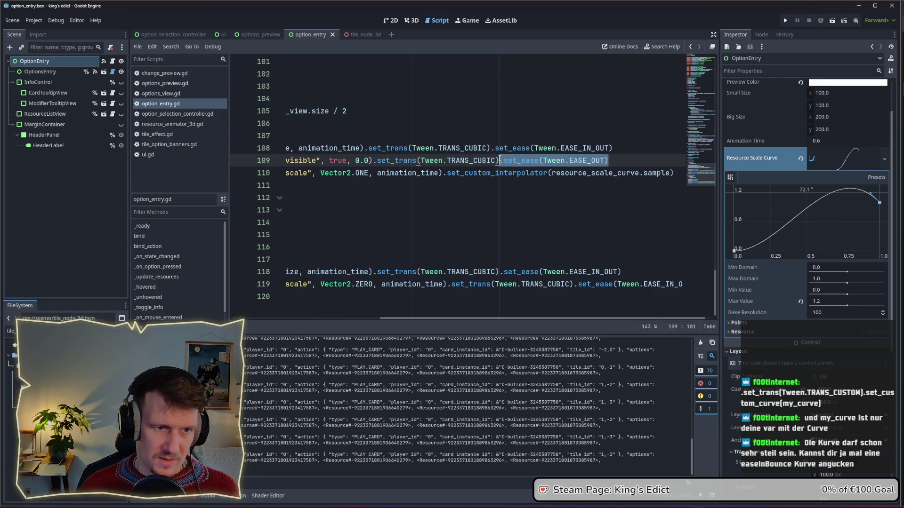
{"action": "key", "text": "ctrl+c"}
{"action": "left_click", "coordinate": [674, 173]}
{"action": "key", "text": "ctrl+v"}
{"action": "key", "text": "F5"}
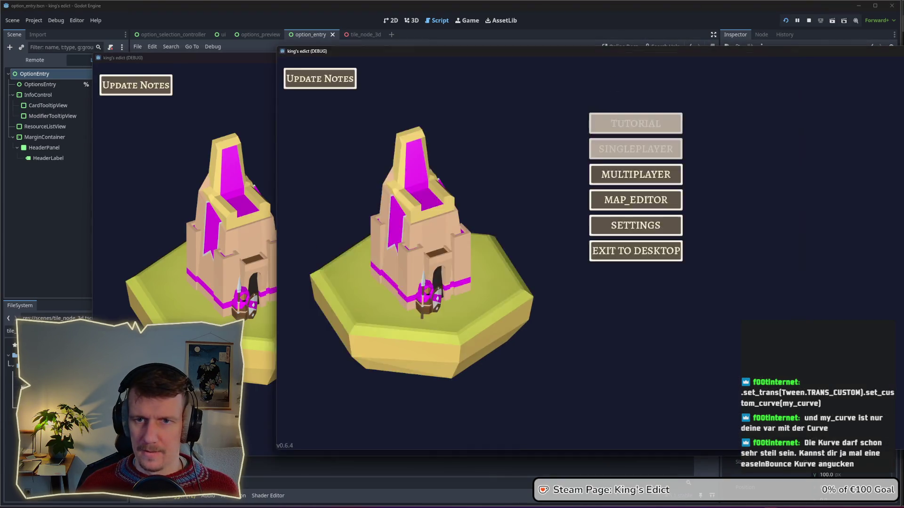
Start a multiplayer match on the i_know_this_place map
{"action": "left_click", "coordinate": [466, 178]}
{"action": "left_click", "coordinate": [497, 94]}
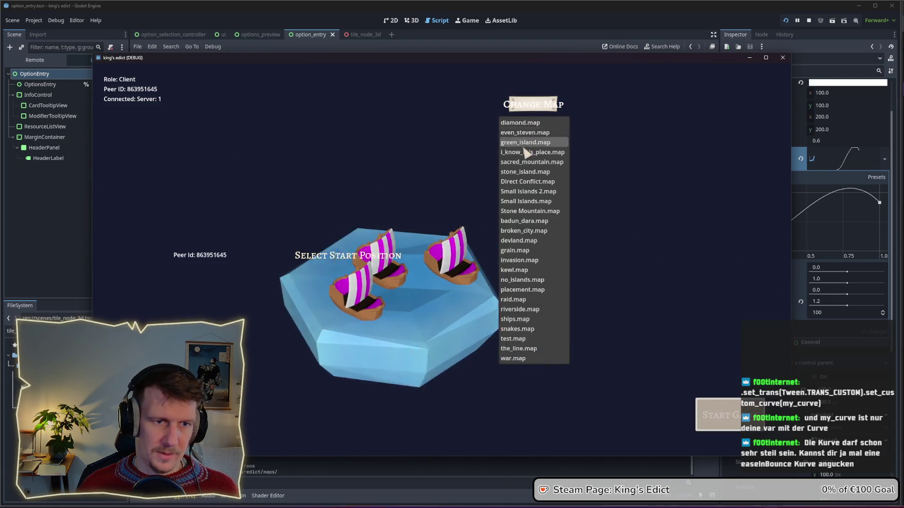
{"action": "left_click", "coordinate": [489, 122]}
{"action": "left_click", "coordinate": [718, 415]}
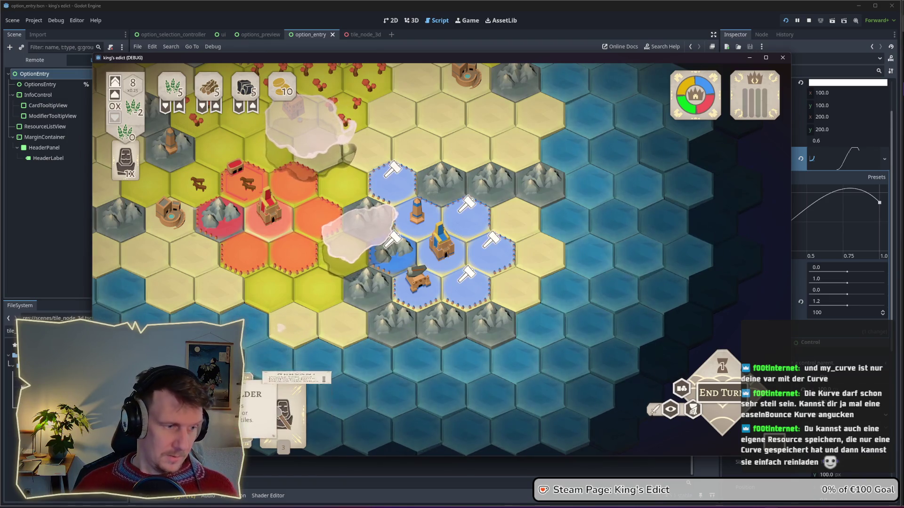
Play the builder card, move it over several blue tiles, then stop the game with F8
{"action": "left_click", "coordinate": [392, 183]}
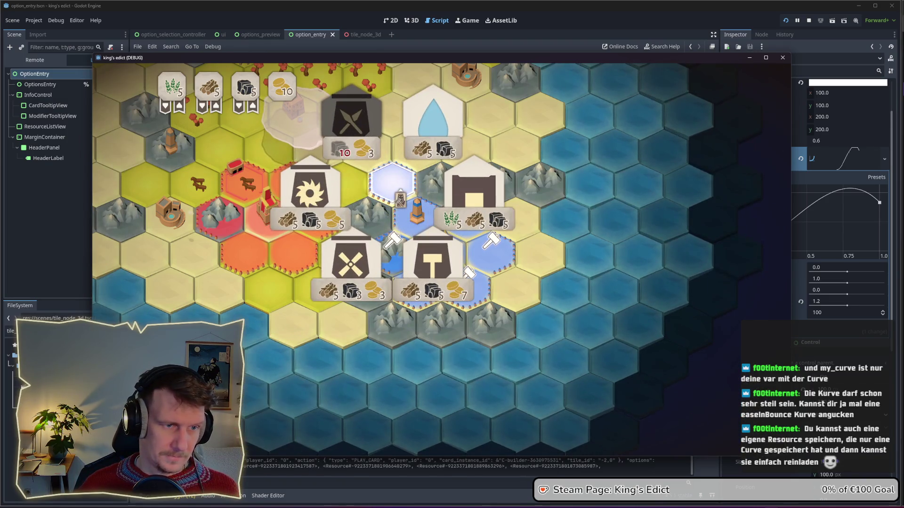
{"action": "key", "text": "Escape"}
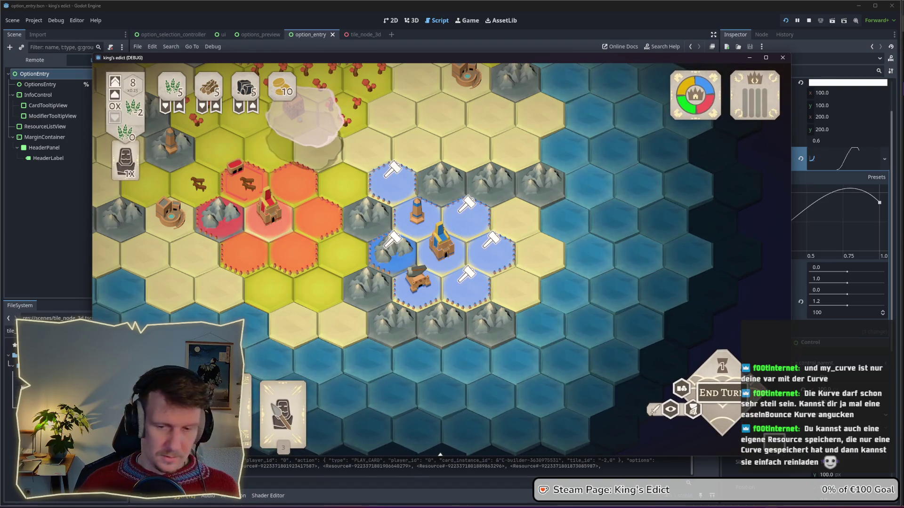
{"action": "left_click", "coordinate": [392, 183]}
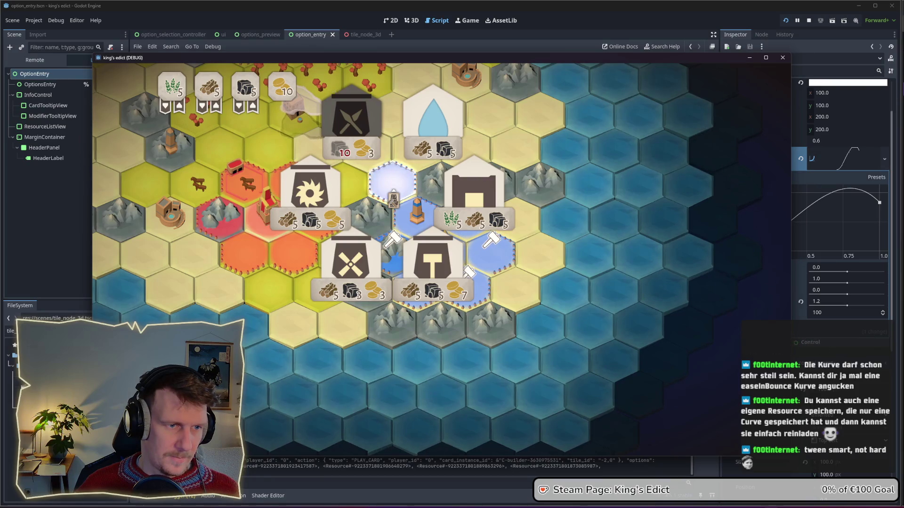
{"action": "left_click", "coordinate": [490, 241]}
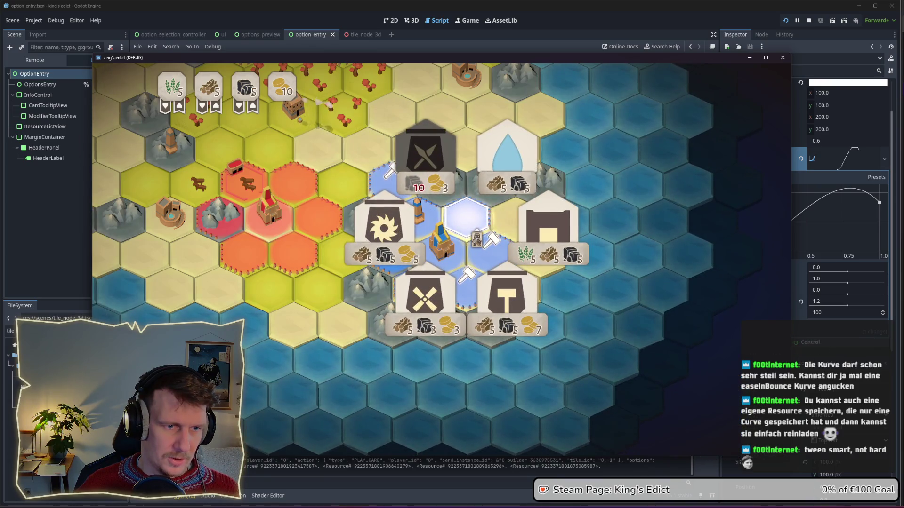
{"action": "left_click", "coordinate": [492, 256]}
{"action": "left_click", "coordinate": [466, 287]}
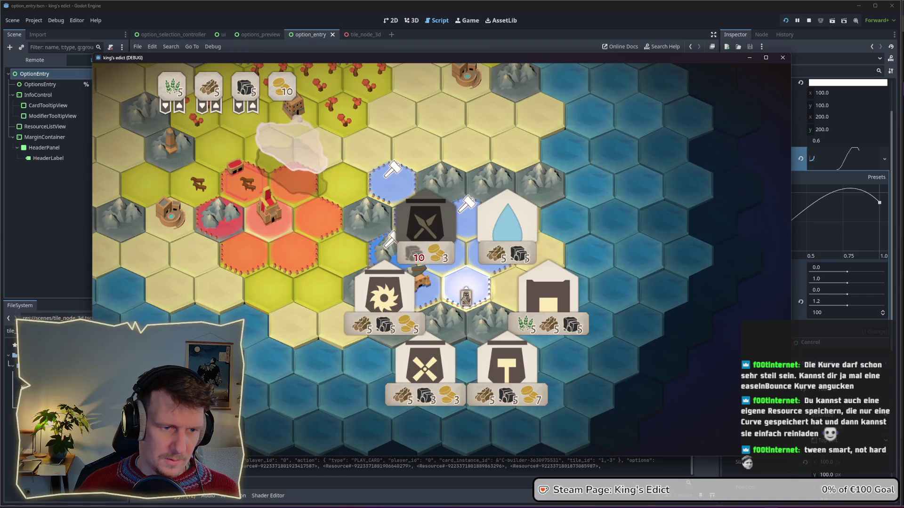
{"action": "left_click", "coordinate": [495, 207]}
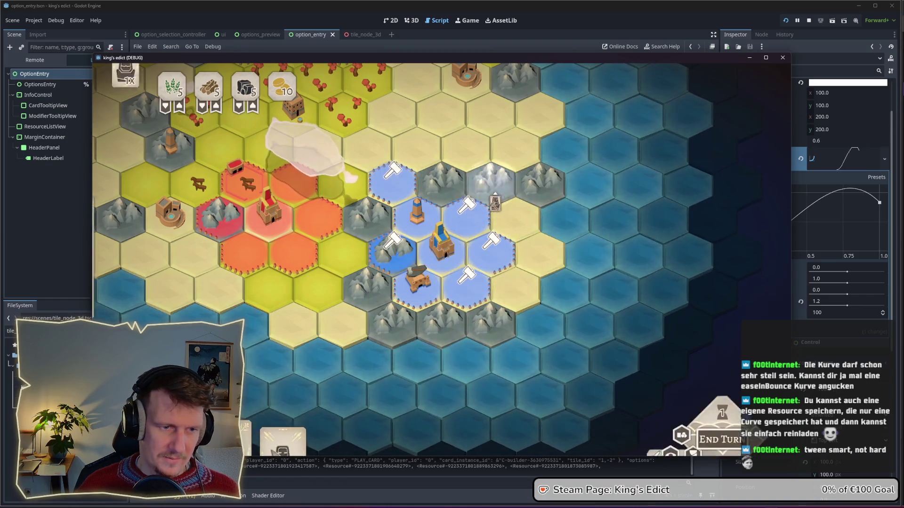
{"action": "key", "text": "F8"}
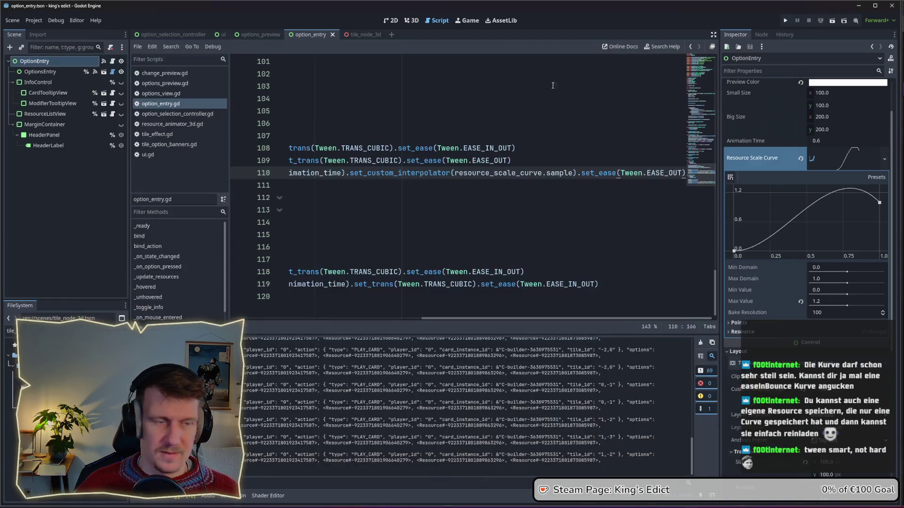
Remove the set_trans/set_ease easing chain from the visibility tween on line 109
{"action": "left_click", "coordinate": [502, 159]}
{"action": "scroll", "coordinate": [513, 318], "scroll_direction": "left", "scroll_amount": 5}
{"action": "scroll", "coordinate": [416, 266], "scroll_direction": "up", "scroll_amount": 10}
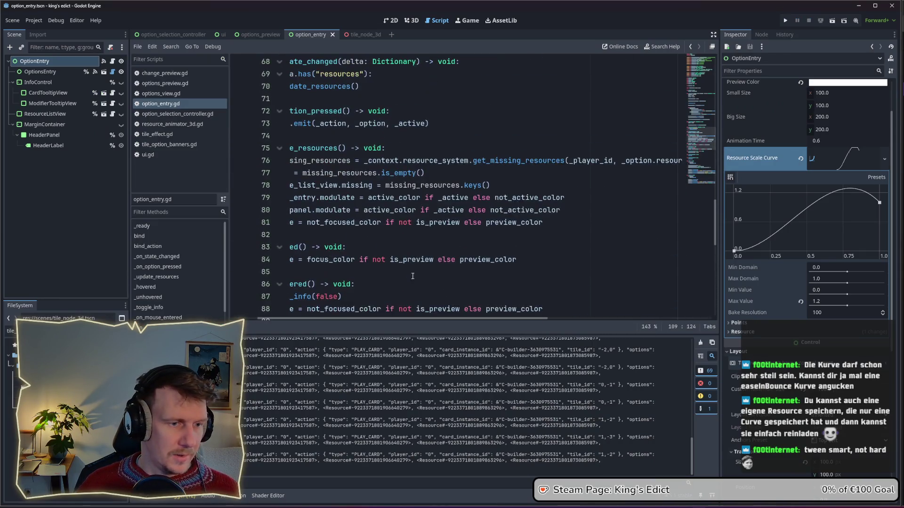
{"action": "scroll", "coordinate": [450, 320], "scroll_direction": "right", "scroll_amount": 5}
{"action": "scroll", "coordinate": [486, 255], "scroll_direction": "down", "scroll_amount": 10}
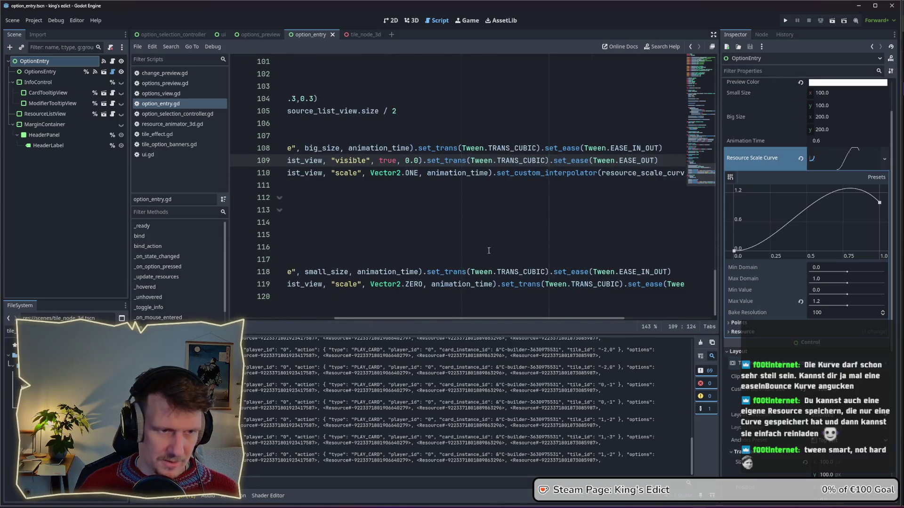
{"action": "key", "text": "Left"}
{"action": "key", "text": "Down"}
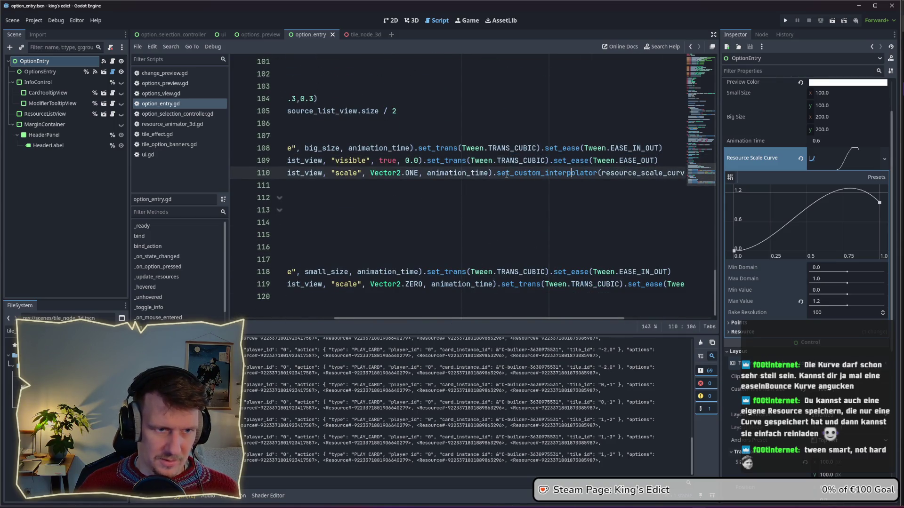
{"action": "left_click_drag", "start_coordinate": [507, 175], "coordinate": [745, 177]}
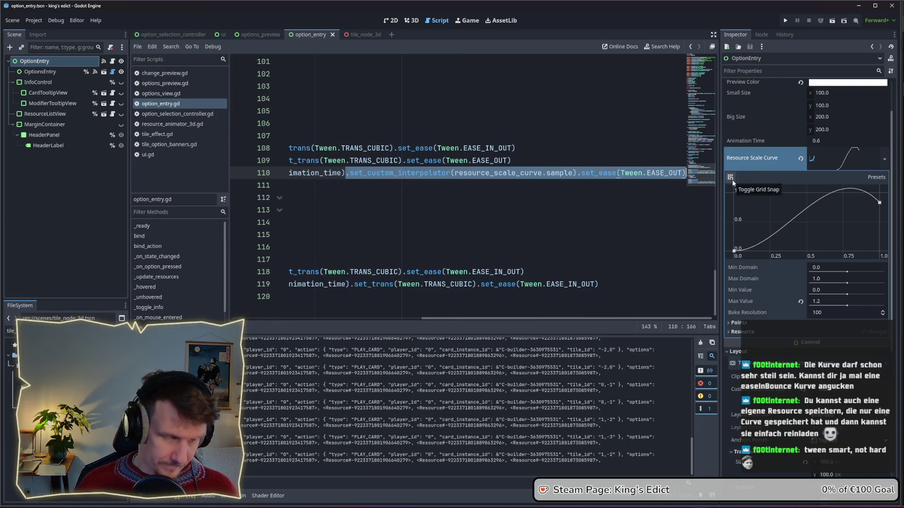
{"action": "left_click_drag", "start_coordinate": [481, 318], "coordinate": [287, 304]}
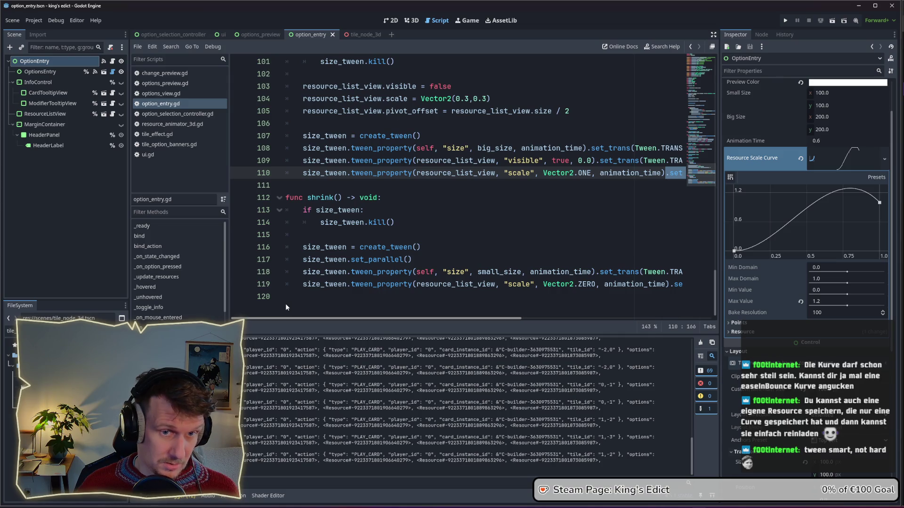
{"action": "scroll", "coordinate": [445, 200], "scroll_direction": "up", "scroll_amount": 2}
{"action": "left_click_drag", "start_coordinate": [412, 320], "coordinate": [543, 320]}
{"action": "left_click", "coordinate": [567, 236]}
{"action": "key", "text": "BackSpace"}
{"action": "key", "text": "BackSpace"}
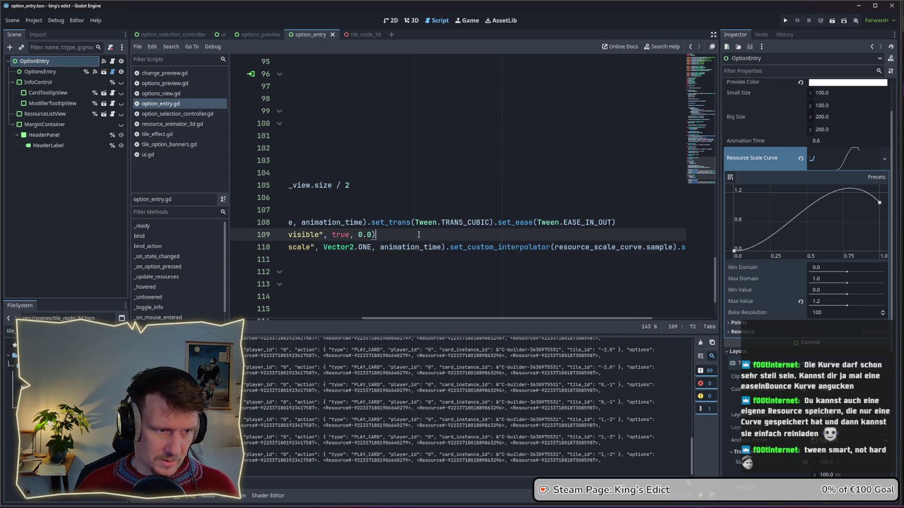
Paste the set_custom_interpolator chain onto the line-108 size tween, save, and run the game
{"action": "mouse_move", "coordinate": [622, 221]}
{"action": "left_mouse_down"}
{"action": "mouse_move", "coordinate": [264, 222]}
{"action": "mouse_move", "coordinate": [452, 223]}
{"action": "left_mouse_up"}
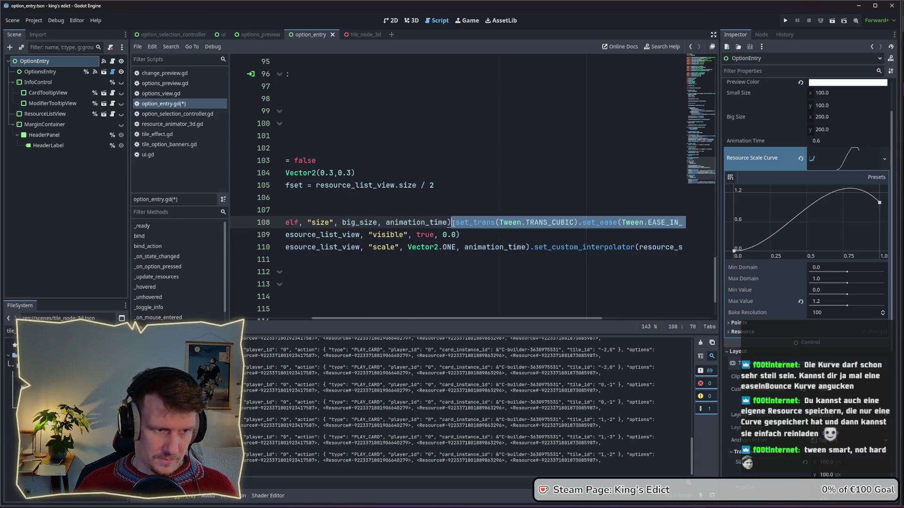
{"action": "key", "text": "ctrl+v"}
{"action": "key", "text": "ctrl+s"}
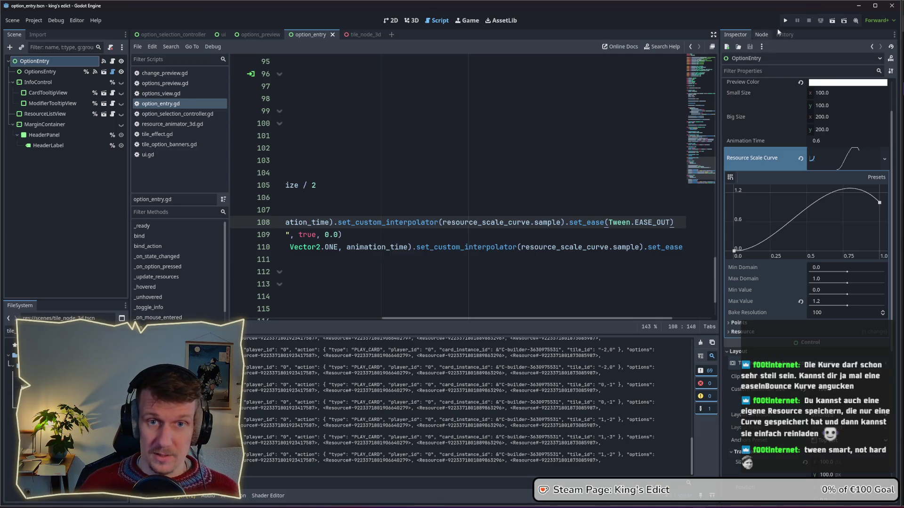
{"action": "left_click", "coordinate": [785, 23]}
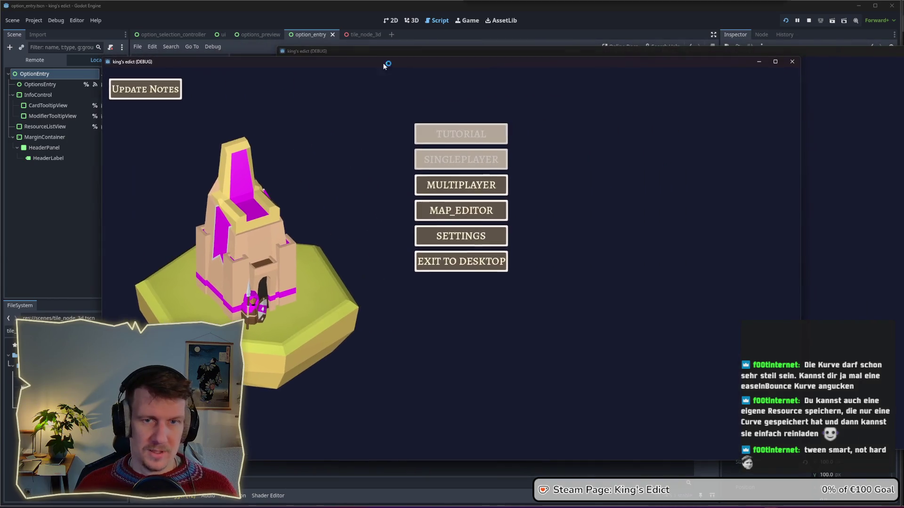
Start a multiplayer match on i_know_this_place.map from a chosen start position
{"action": "left_click", "coordinate": [502, 185]}
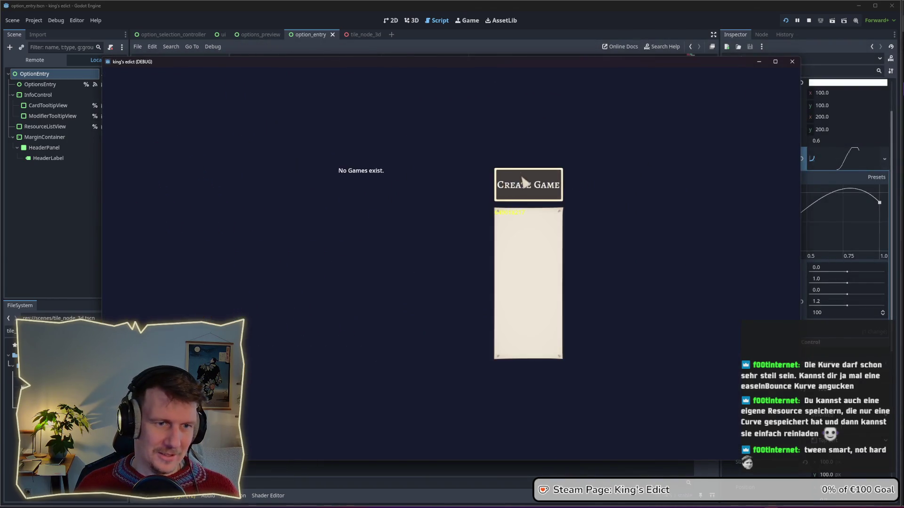
{"action": "left_click", "coordinate": [532, 115]}
{"action": "left_click", "coordinate": [534, 155]}
{"action": "left_click", "coordinate": [305, 266]}
{"action": "left_click", "coordinate": [320, 288]}
{"action": "left_click", "coordinate": [725, 418]}
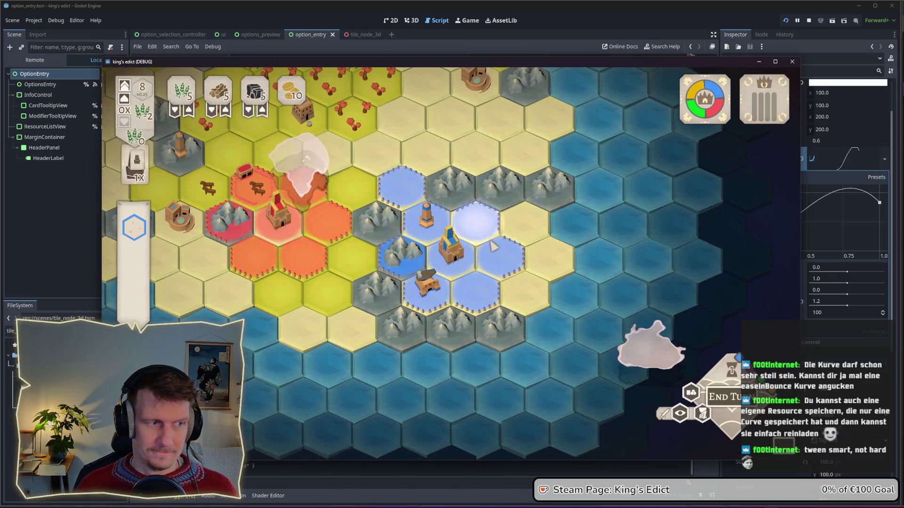
Open the build-option ring on several blue hexes, close it once, then stop the game
{"action": "left_click", "coordinate": [493, 244]}
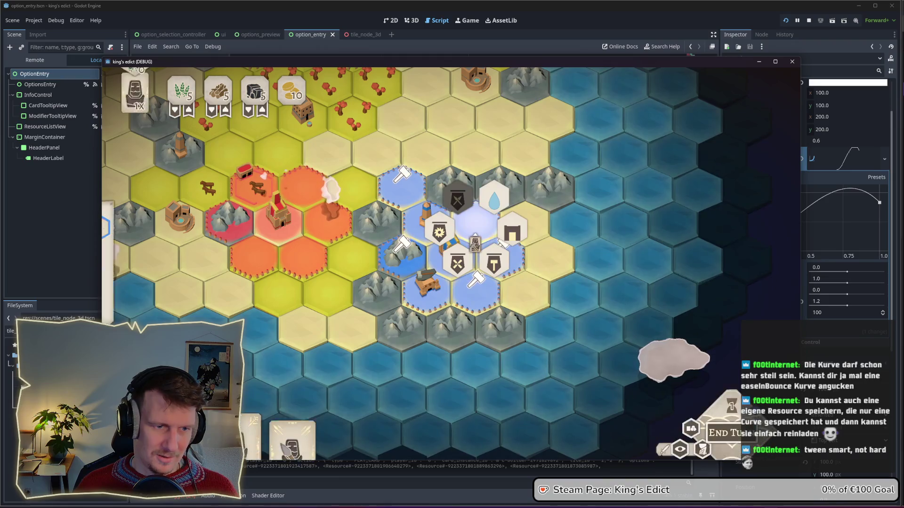
{"action": "left_click", "coordinate": [401, 209]}
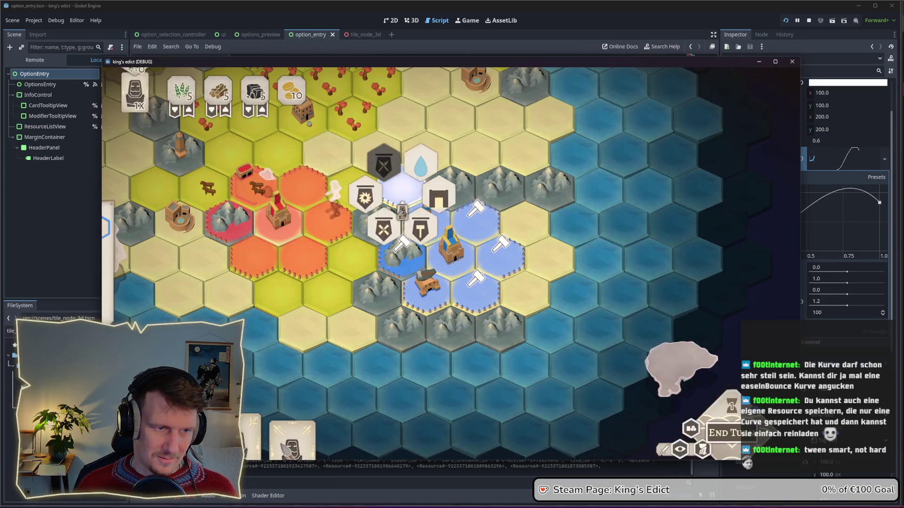
{"action": "left_click", "coordinate": [485, 246]}
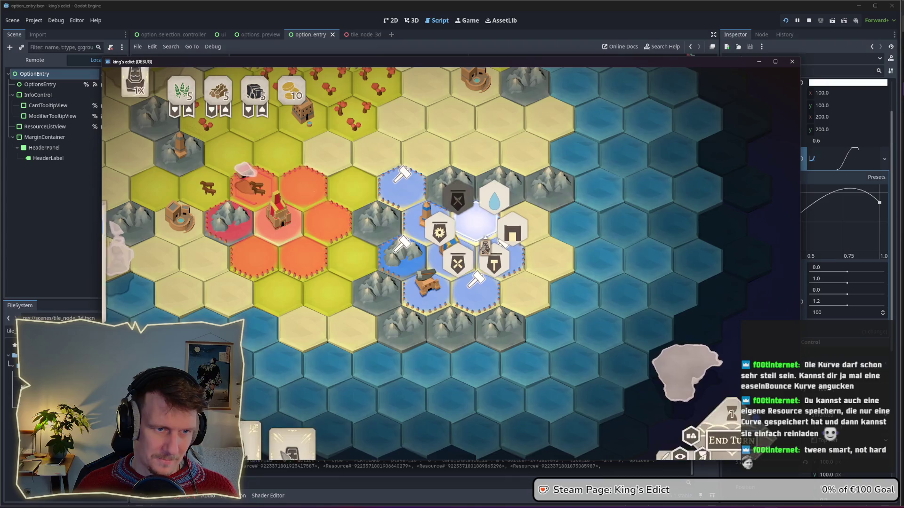
{"action": "left_click", "coordinate": [403, 200]}
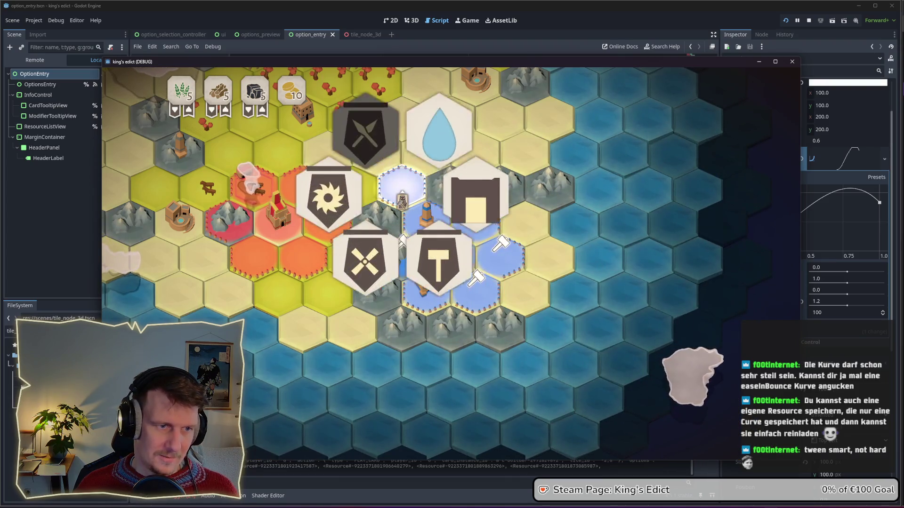
{"action": "right_click", "coordinate": [403, 200]}
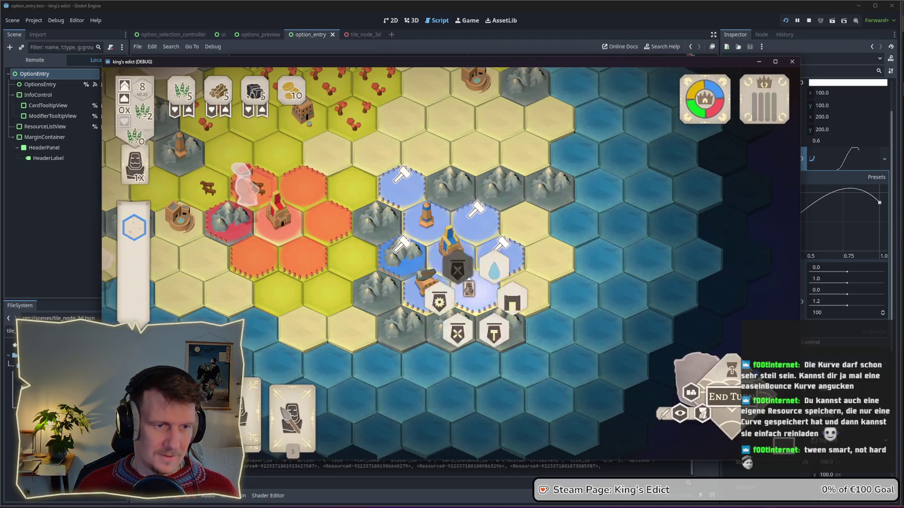
{"action": "left_click", "coordinate": [476, 221]}
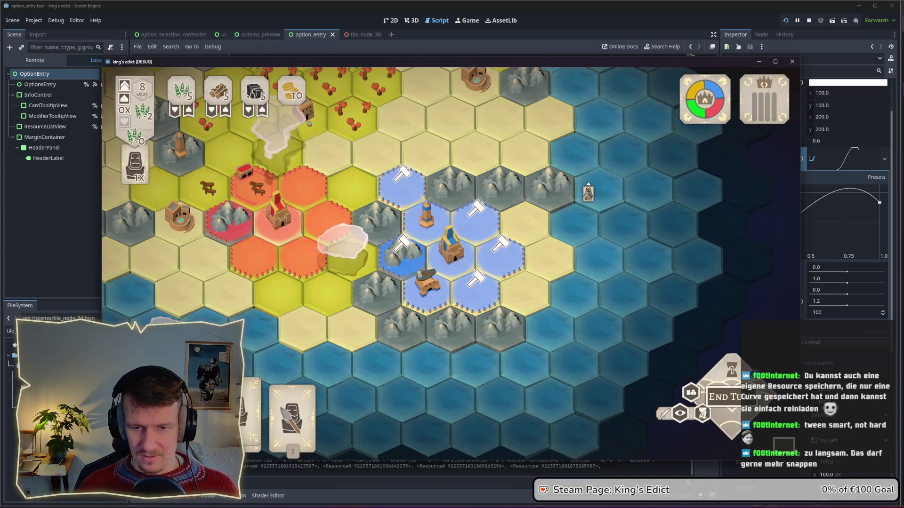
{"action": "left_click", "coordinate": [809, 21]}
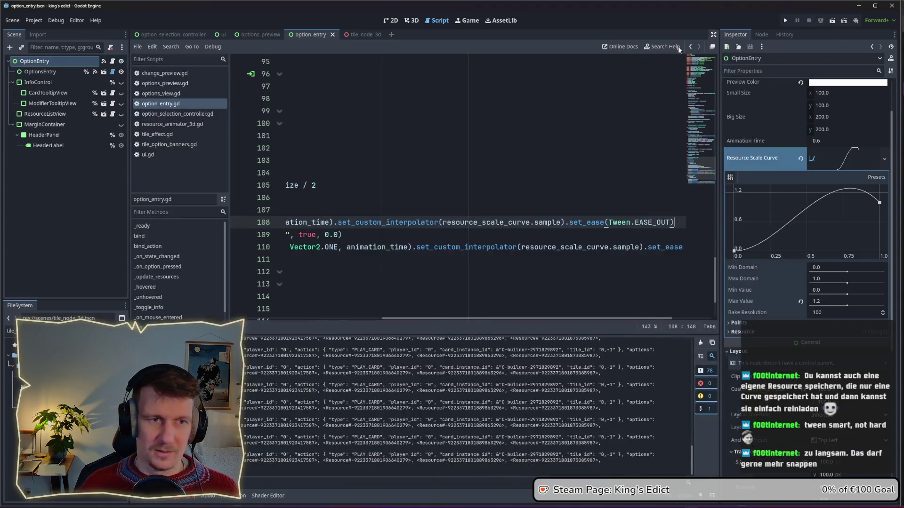
Set OptionsPreview's Animation Time to 0.25 in option_selection_controller, then run the game
{"action": "left_click", "coordinate": [56, 66]}
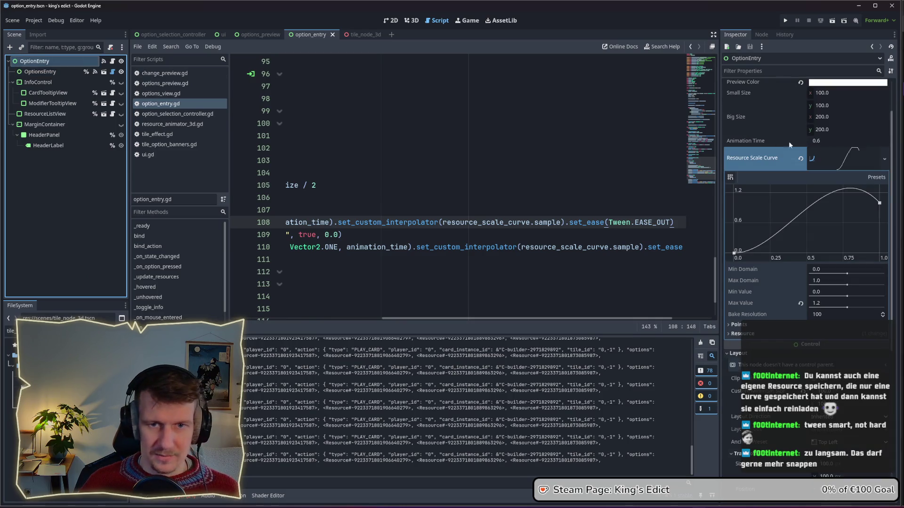
{"action": "left_click", "coordinate": [823, 141]}
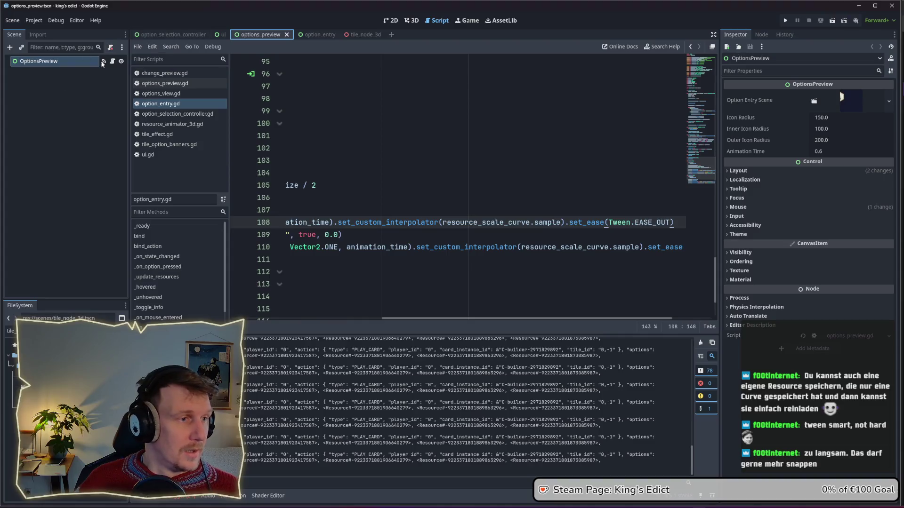
{"action": "left_click", "coordinate": [180, 35]}
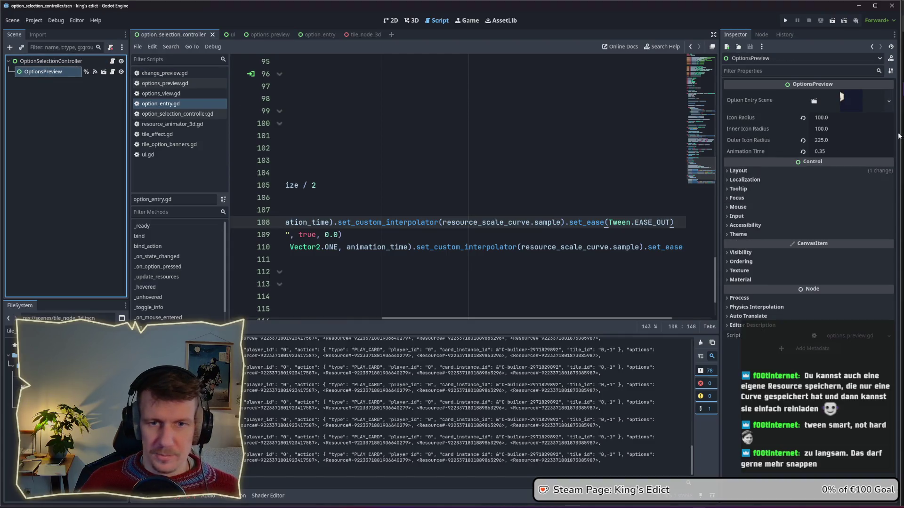
{"action": "left_click", "coordinate": [836, 152]}
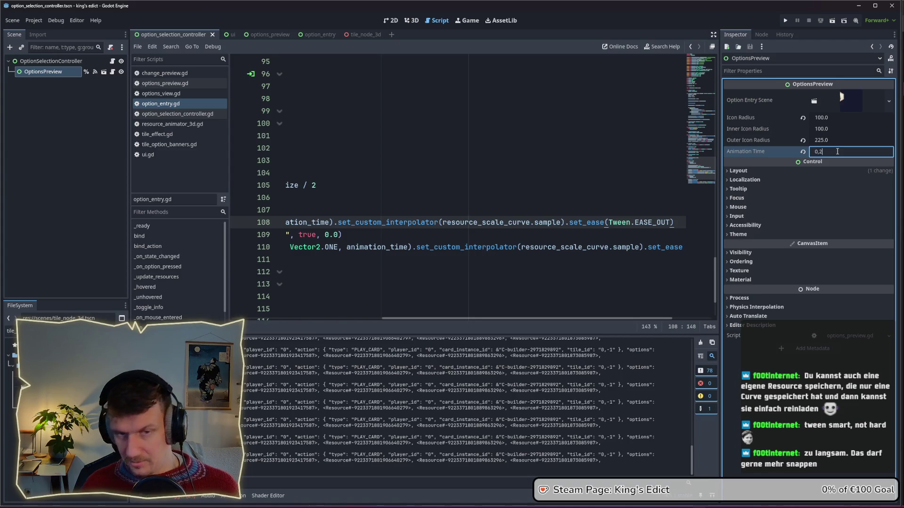
{"action": "type", "text": "5"}
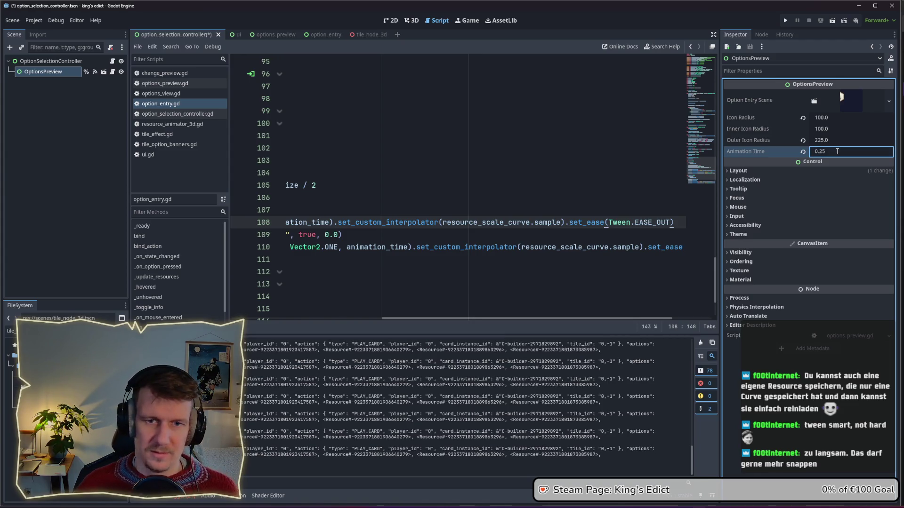
{"action": "left_click", "coordinate": [785, 22]}
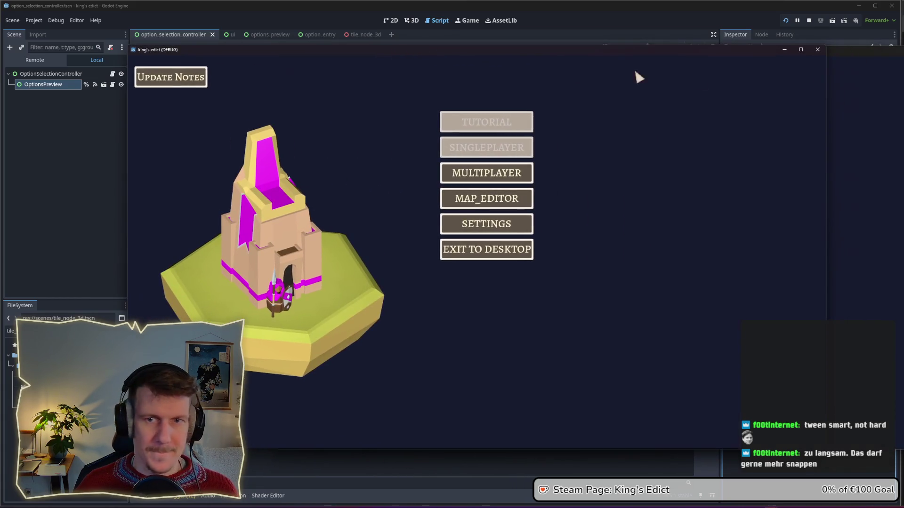
Start a multiplayer match on i_know_this_place.map from a chosen start position
{"action": "left_click", "coordinate": [489, 173]}
{"action": "left_click", "coordinate": [555, 171]}
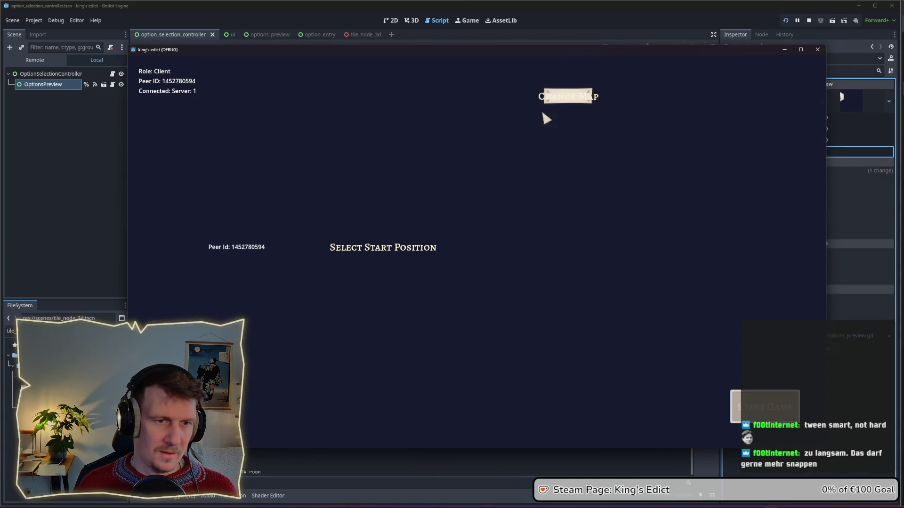
{"action": "left_click", "coordinate": [567, 96]}
{"action": "left_click", "coordinate": [565, 144]}
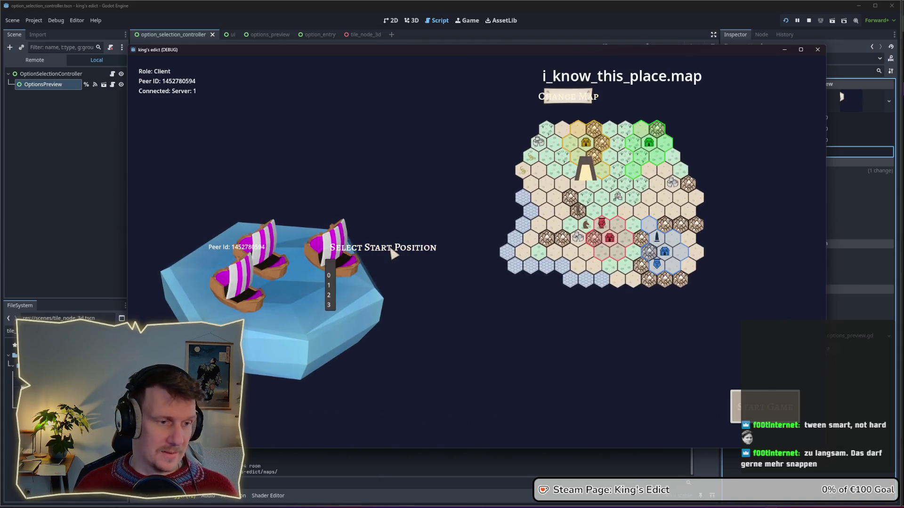
{"action": "left_click", "coordinate": [330, 277]}
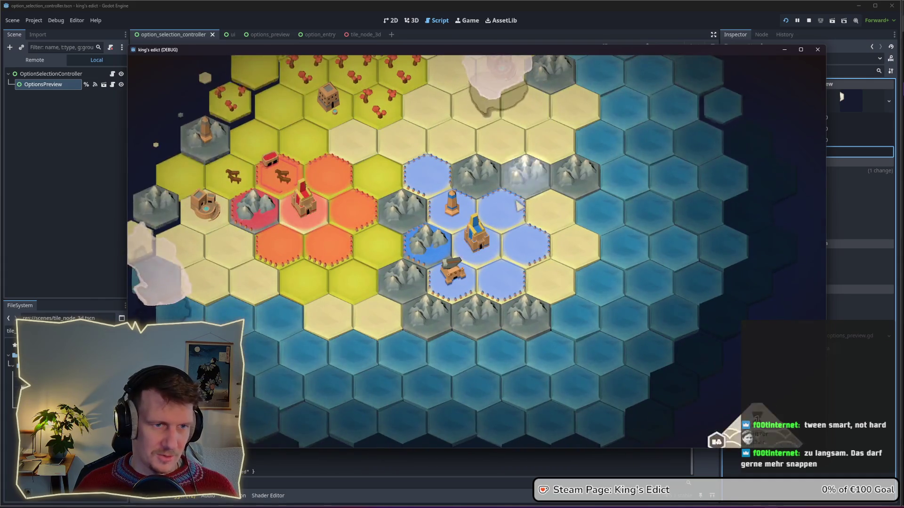
Build the saw on a blue hex, play the Servant card, then stop the game with F8
{"action": "left_click", "coordinate": [519, 216]}
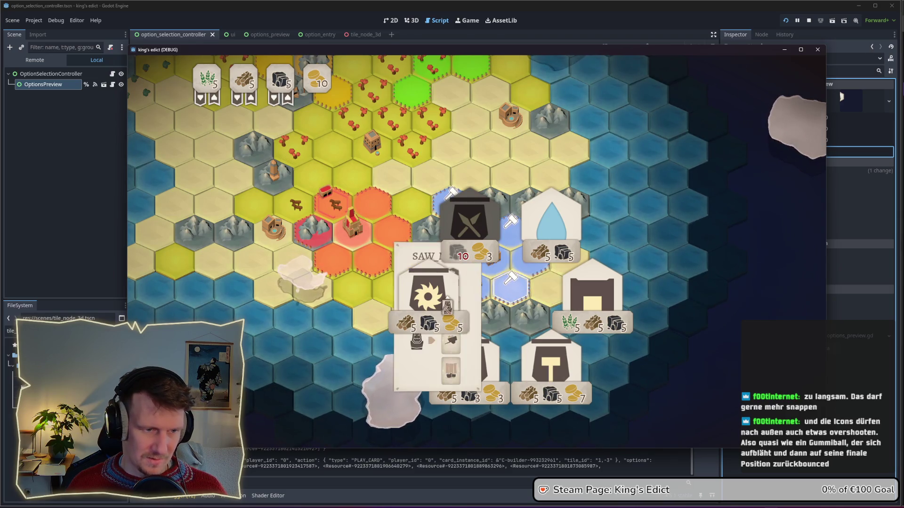
{"action": "left_click", "coordinate": [441, 298]}
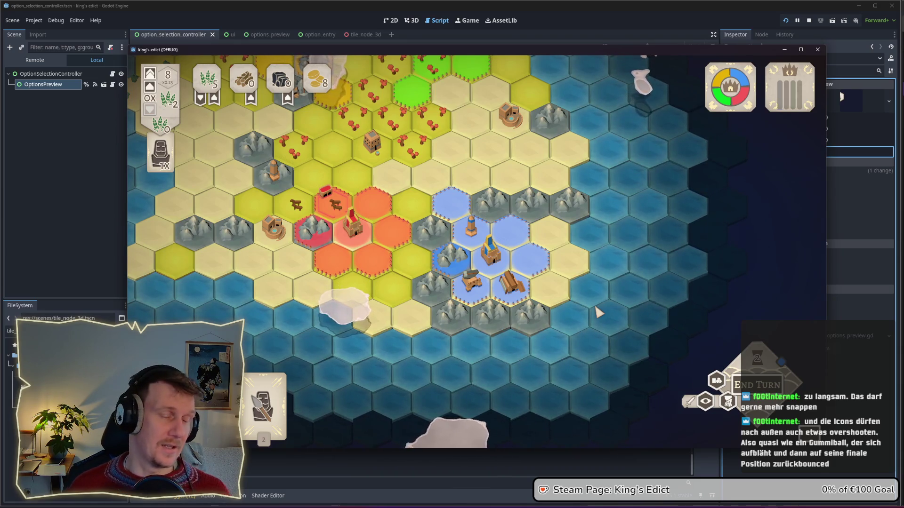
{"action": "mouse_move", "coordinate": [432, 233]}
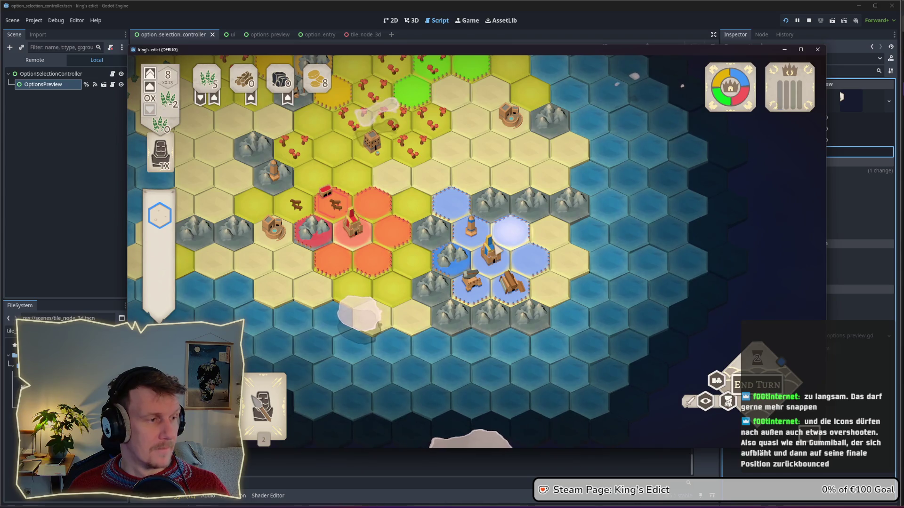
{"action": "mouse_move", "coordinate": [263, 405]}
{"action": "left_click", "coordinate": [511, 287]}
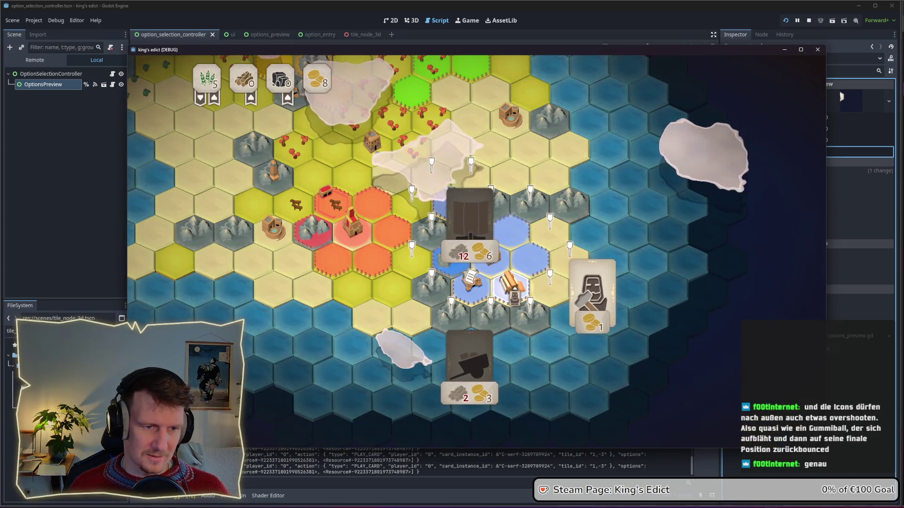
{"action": "scroll", "coordinate": [470, 222], "scroll_direction": "up", "scroll_amount": 2}
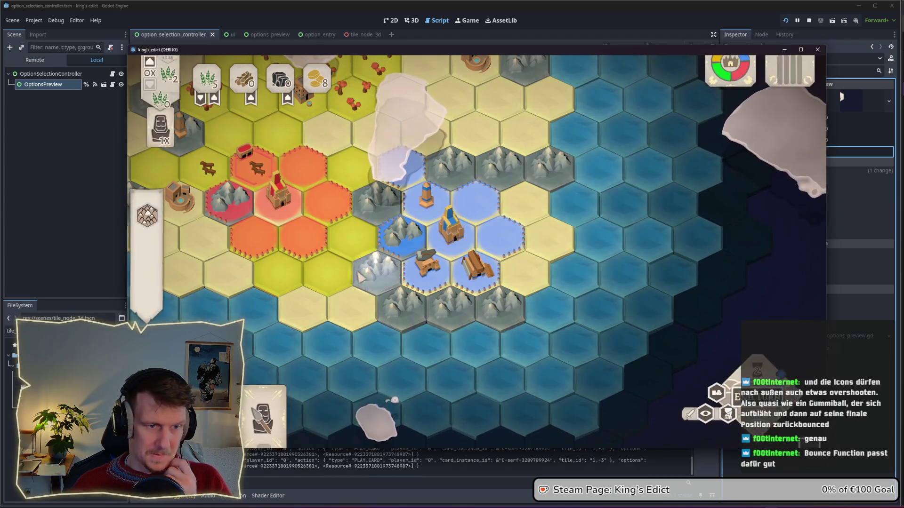
{"action": "key", "text": "F8"}
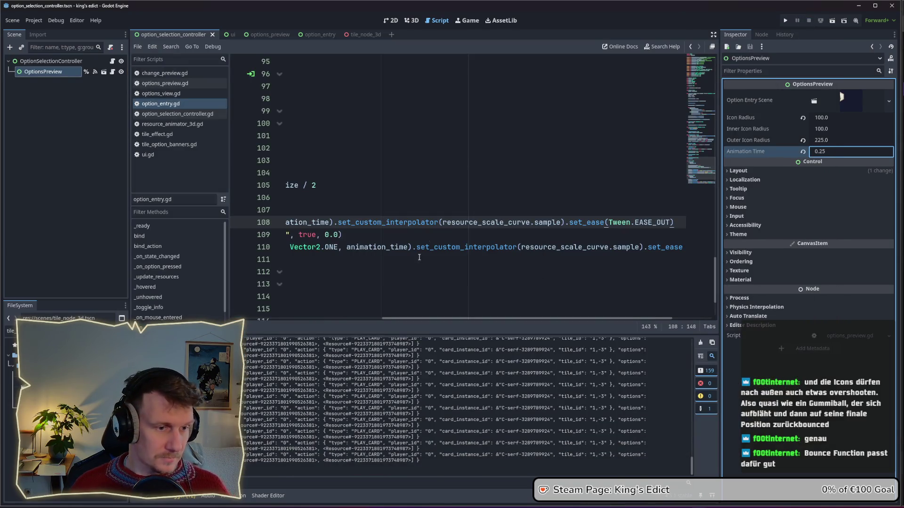
Delete the unused _move_preview_to_active function from option_selection_controller.gd
{"action": "left_click_drag", "start_coordinate": [434, 320], "coordinate": [265, 306]}
{"action": "left_click", "coordinate": [94, 62]}
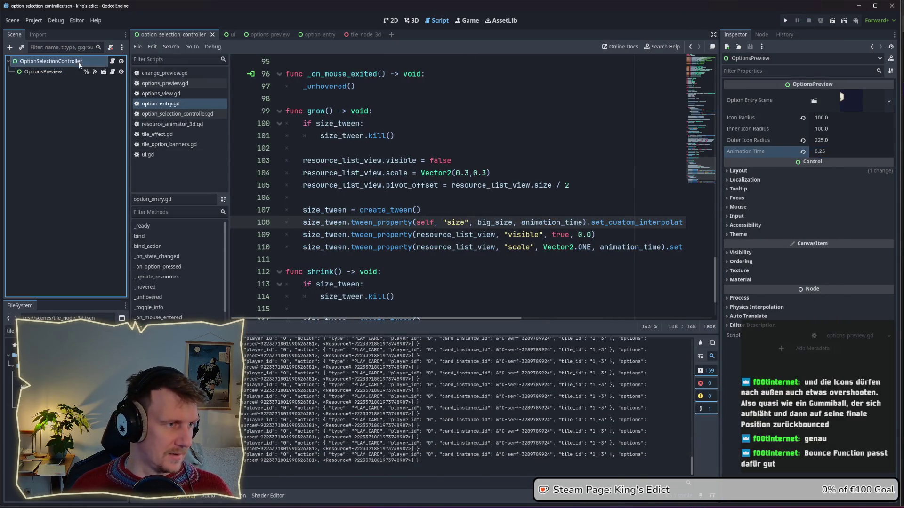
{"action": "left_click", "coordinate": [111, 65]}
{"action": "scroll", "coordinate": [385, 227], "scroll_direction": "down", "scroll_amount": 4}
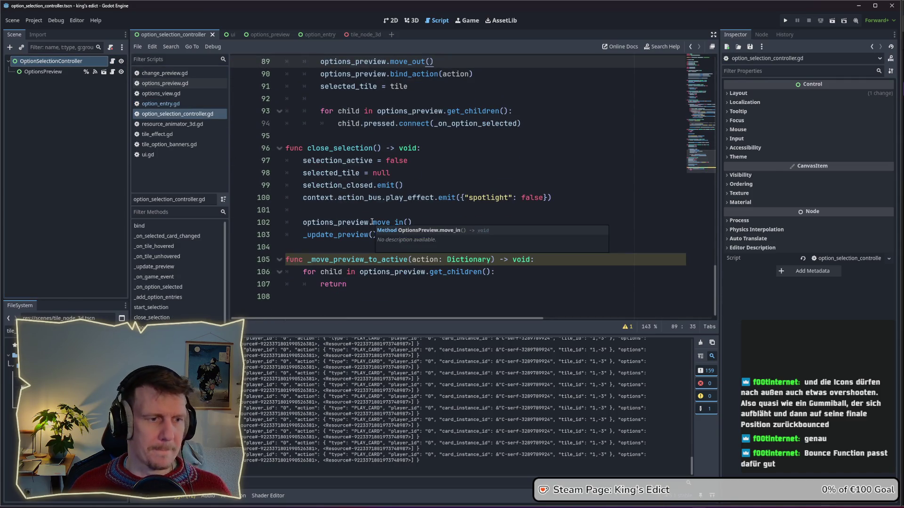
{"action": "double_click", "coordinate": [361, 260]}
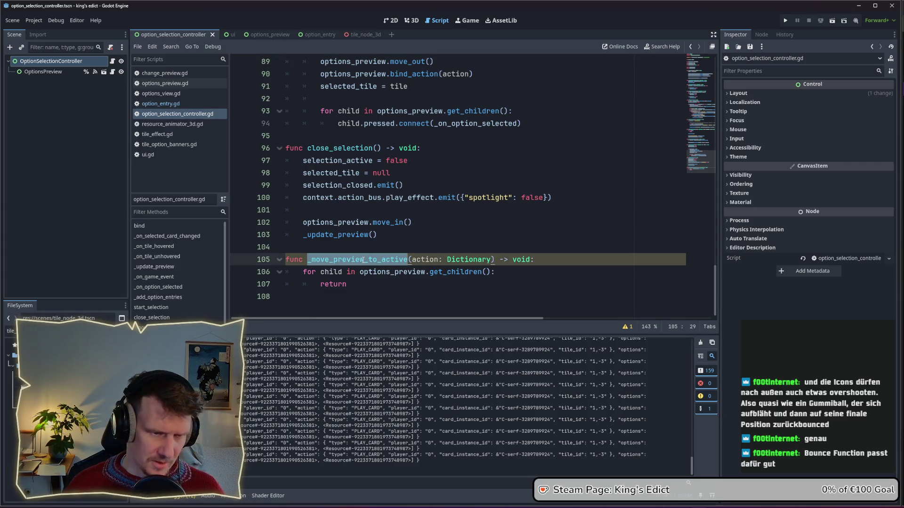
{"action": "key", "text": "ctrl+f"}
{"action": "left_click_drag", "start_coordinate": [325, 297], "coordinate": [319, 249]}
{"action": "key", "text": "BackSpace"}
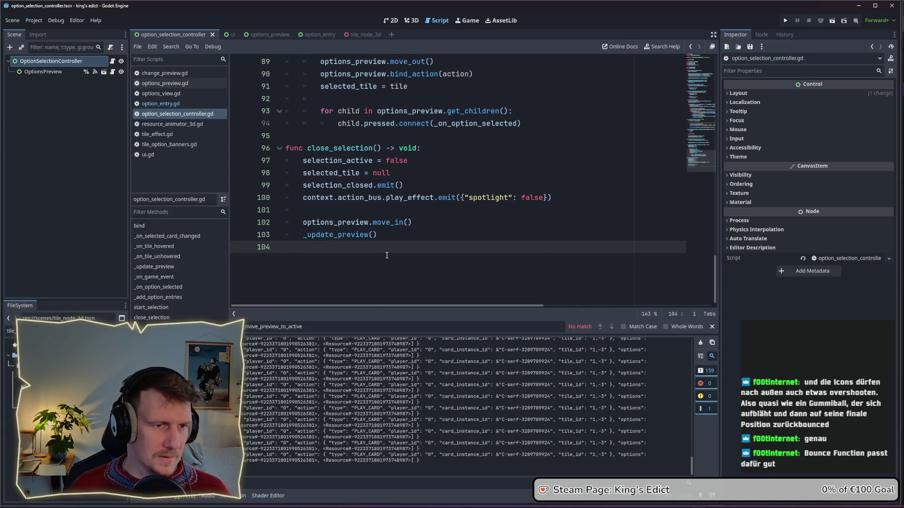
{"action": "scroll", "coordinate": [386, 256], "scroll_direction": "up", "scroll_amount": 3}
{"action": "scroll", "coordinate": [373, 247], "scroll_direction": "down", "scroll_amount": 2}
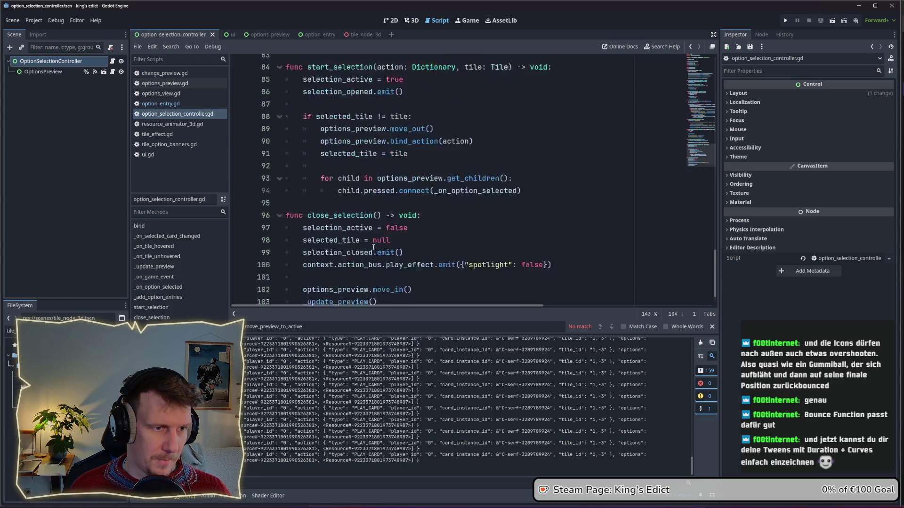
{"action": "scroll", "coordinate": [373, 247], "scroll_direction": "up", "scroll_amount": 20}
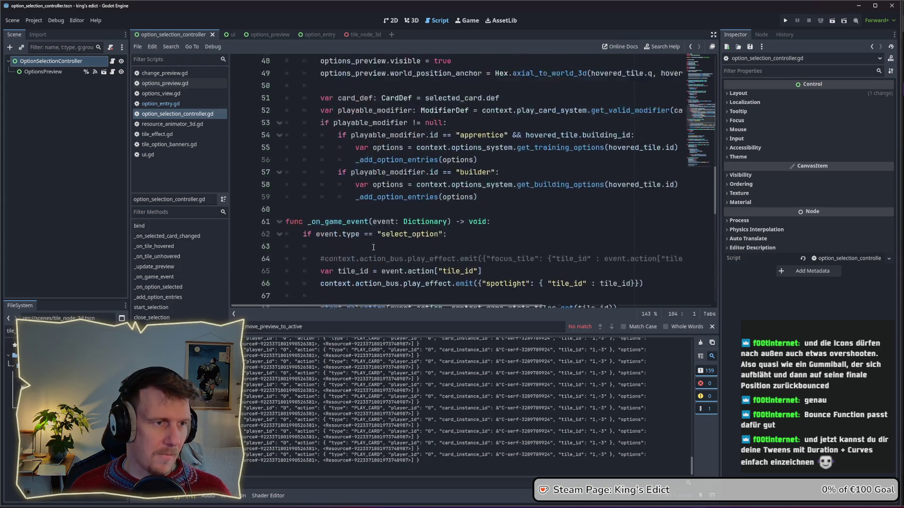
{"action": "scroll", "coordinate": [374, 238], "scroll_direction": "up", "scroll_amount": 5}
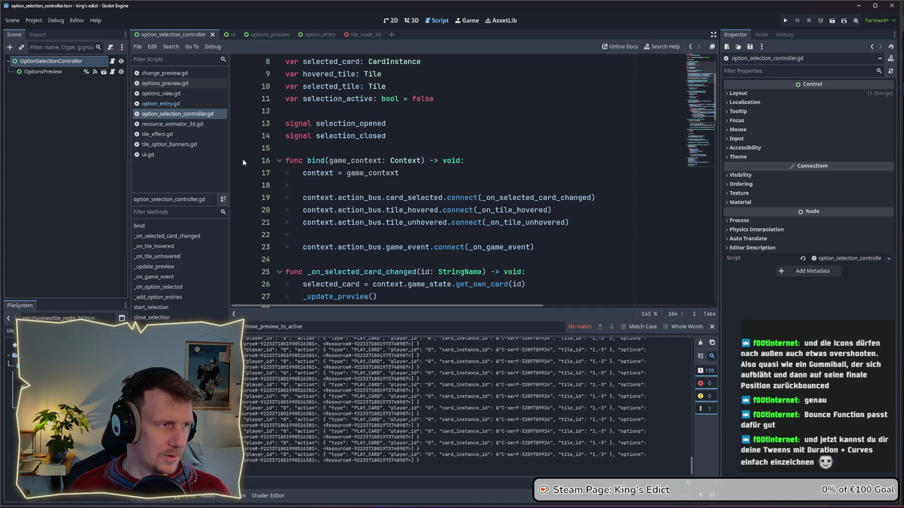
Change TRANS_CUBIC to TRANS_BOUNCE on line 71 of options_preview.gd and run the game
{"action": "left_click", "coordinate": [49, 73]}
{"action": "left_click", "coordinate": [113, 72]}
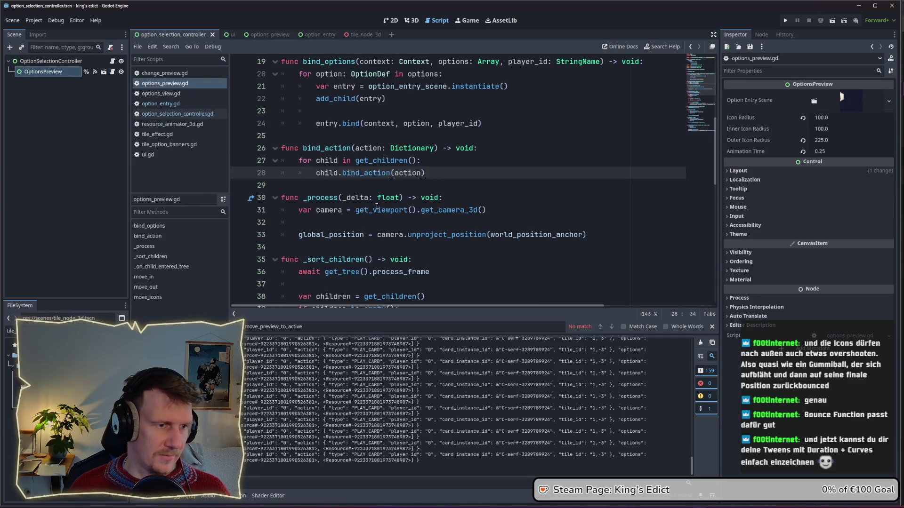
{"action": "scroll", "coordinate": [377, 206], "scroll_direction": "down", "scroll_amount": 12}
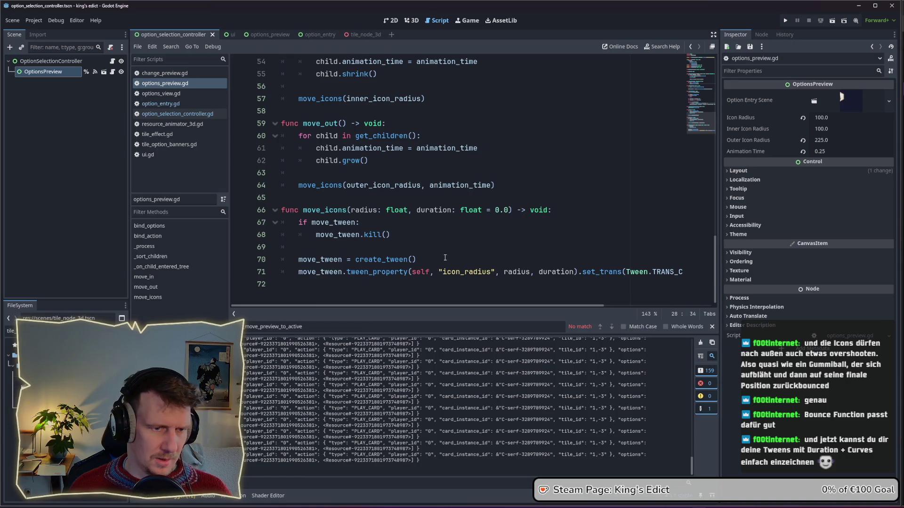
{"action": "scroll", "coordinate": [569, 313], "scroll_direction": "right", "scroll_amount": 3}
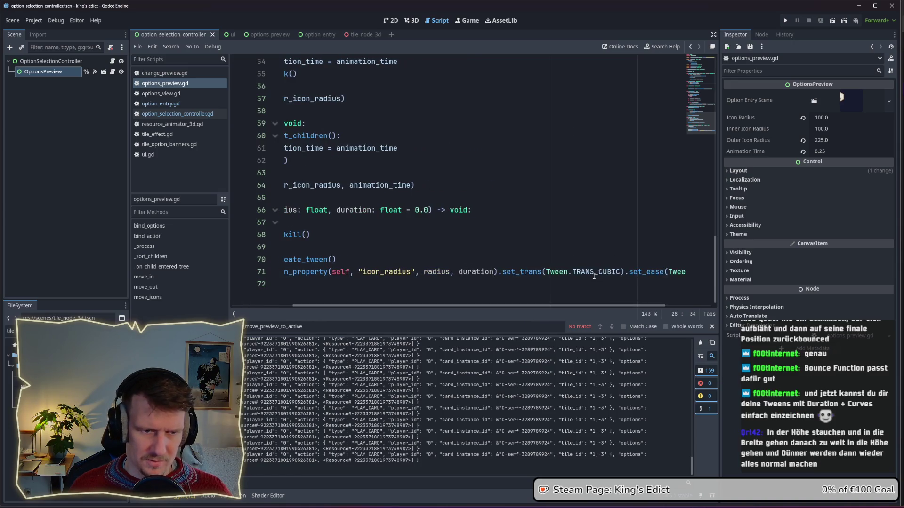
{"action": "double_click", "coordinate": [594, 272]}
{"action": "type", "text": "TRANS"}
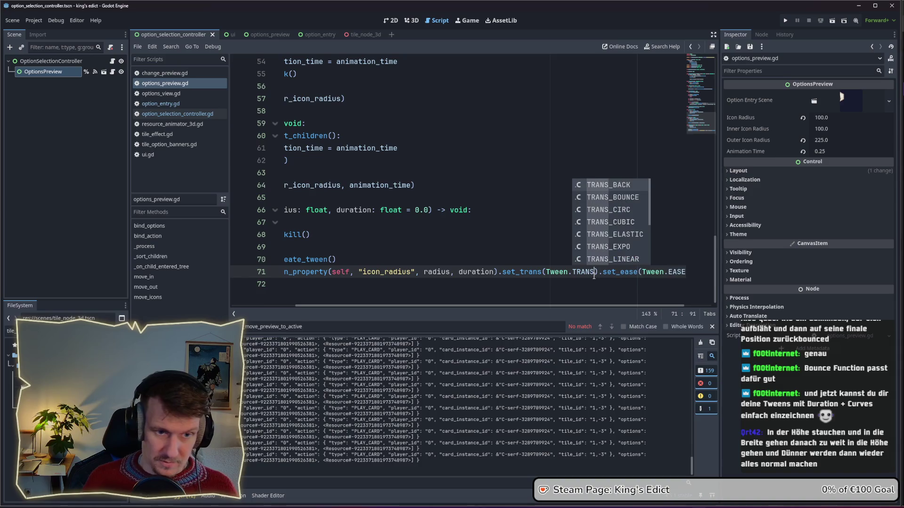
{"action": "key", "text": "Down"}
{"action": "key", "text": "Return"}
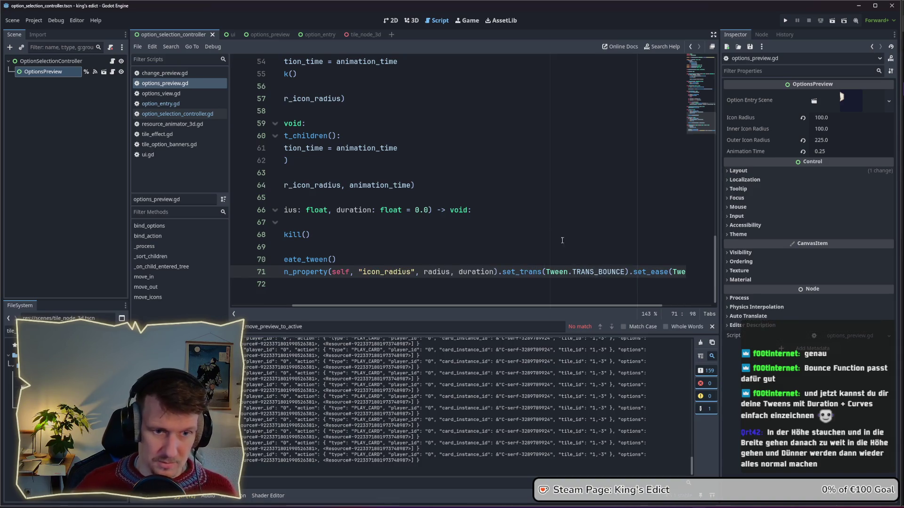
{"action": "left_click", "coordinate": [784, 21]}
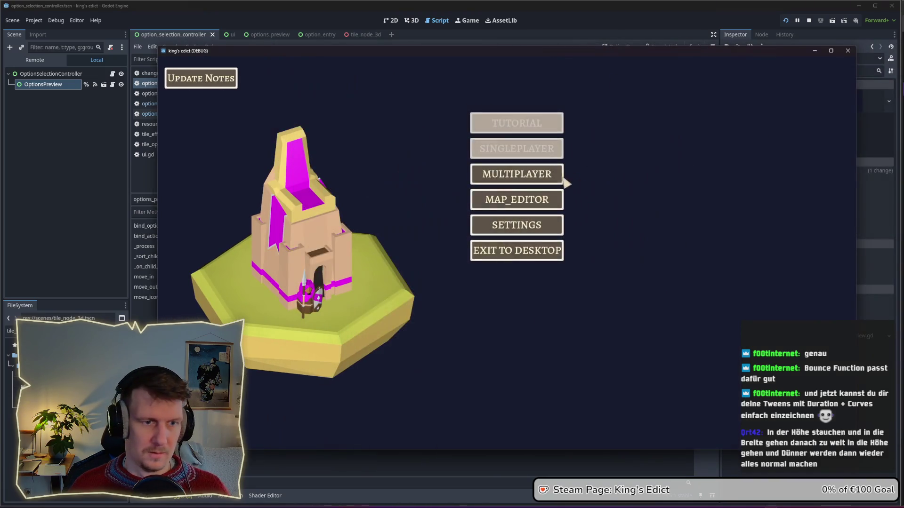
Start a multiplayer match on the i_know_this_place map
{"action": "left_click", "coordinate": [562, 179]}
{"action": "left_click", "coordinate": [585, 172]}
{"action": "left_click", "coordinate": [602, 145]}
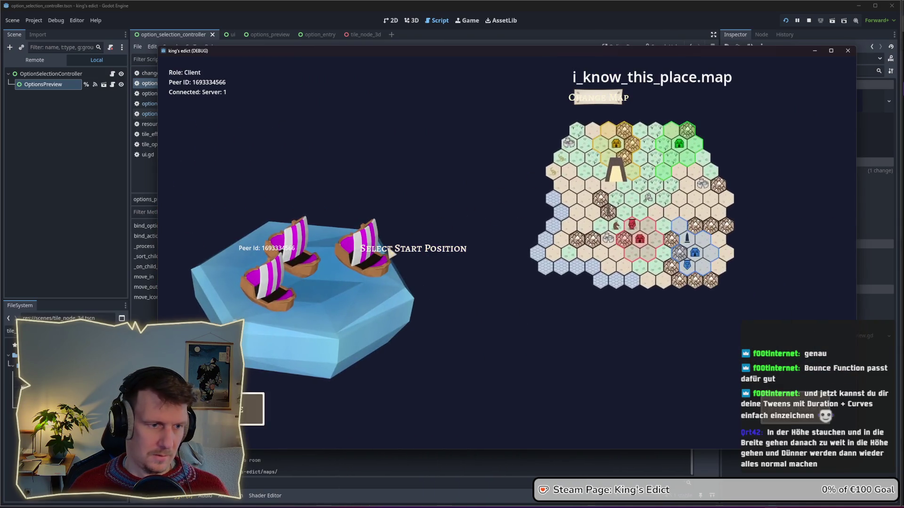
{"action": "left_click", "coordinate": [621, 280]}
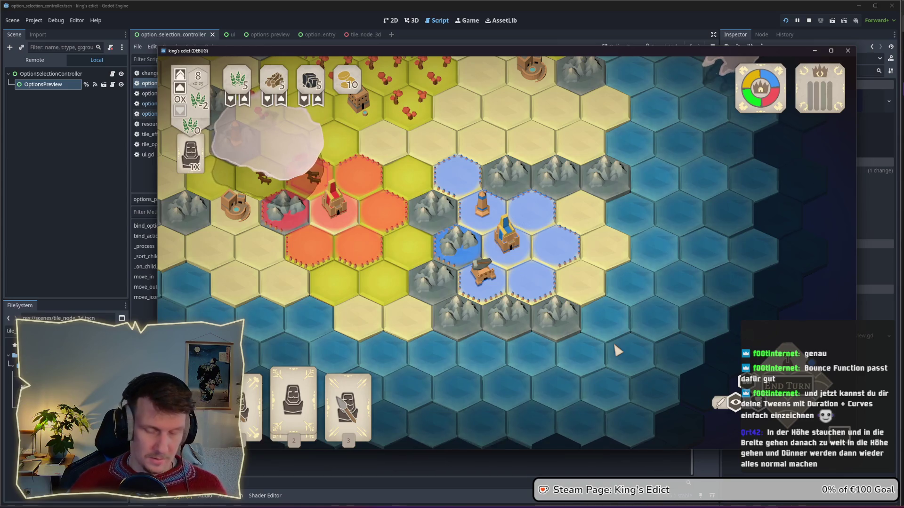
Select a hex tile to show its option banner, then switch to the OptionSelectionFlow drawing
{"action": "left_click", "coordinate": [515, 229]}
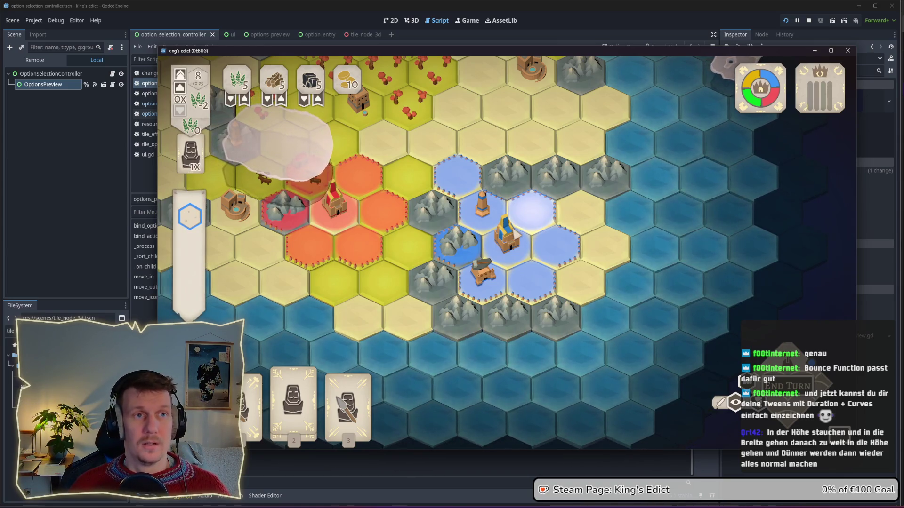
{"action": "key", "text": "alt+Tab"}
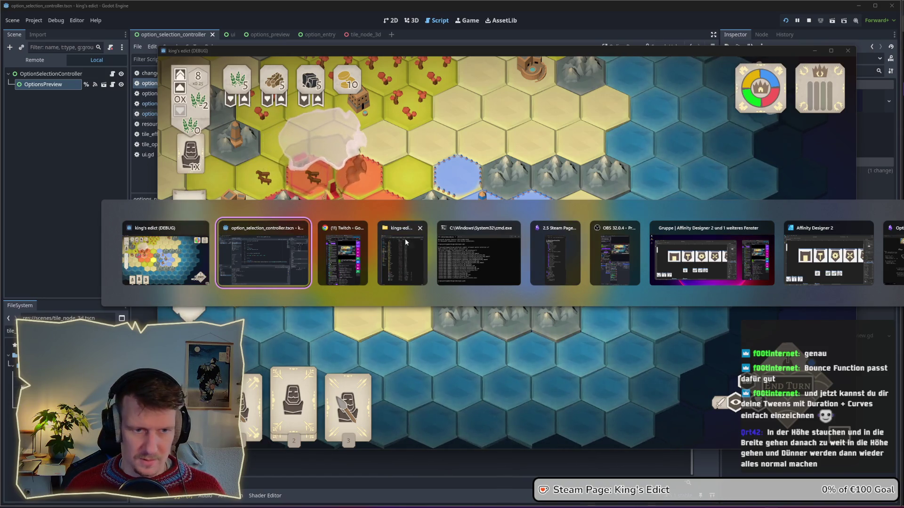
{"action": "left_click", "coordinate": [892, 256]}
Draw a tall rounded green box with an arrow coming out of it
{"action": "scroll", "coordinate": [502, 280], "scroll_direction": "up", "scroll_amount": 3}
{"action": "scroll", "coordinate": [601, 287], "scroll_direction": "up", "scroll_amount": 5, "text": "ctrl"}
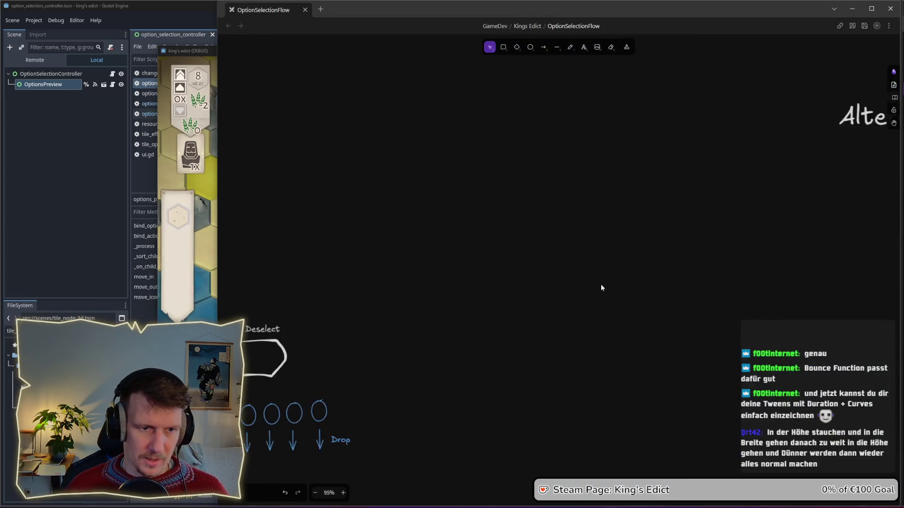
{"action": "left_click", "coordinate": [503, 47]}
{"action": "mouse_move", "coordinate": [521, 141]}
{"action": "left_mouse_down"}
{"action": "mouse_move", "coordinate": [574, 309]}
{"action": "mouse_move", "coordinate": [468, 284]}
{"action": "mouse_move", "coordinate": [488, 308]}
{"action": "mouse_move", "coordinate": [490, 247]}
{"action": "mouse_move", "coordinate": [500, 276]}
{"action": "mouse_move", "coordinate": [457, 278]}
{"action": "left_mouse_up"}
{"action": "left_click", "coordinate": [502, 203]}
{"action": "left_click", "coordinate": [542, 47]}
{"action": "left_click_drag", "start_coordinate": [485, 220], "coordinate": [512, 220]}
Add a wider, shorter box and a far-right box, connected with copied arrows
{"action": "left_click_drag", "start_coordinate": [573, 232], "coordinate": [690, 233], "text": "alt"}
{"action": "mouse_move", "coordinate": [692, 307]}
{"action": "left_mouse_down"}
{"action": "mouse_move", "coordinate": [692, 297]}
{"action": "mouse_move", "coordinate": [706, 343]}
{"action": "mouse_move", "coordinate": [708, 235]}
{"action": "mouse_move", "coordinate": [686, 254]}
{"action": "left_mouse_up"}
{"action": "left_click", "coordinate": [672, 297]}
{"action": "left_click_drag", "start_coordinate": [505, 221], "coordinate": [612, 222], "text": "alt"}
{"action": "scroll", "coordinate": [613, 264], "scroll_direction": "right", "scroll_amount": 3}
{"action": "left_click", "coordinate": [614, 287]}
{"action": "mouse_move", "coordinate": [333, 236]}
{"action": "left_mouse_down", "text": "alt"}
{"action": "mouse_move", "coordinate": [748, 238]}
{"action": "mouse_move", "coordinate": [725, 237]}
{"action": "left_mouse_up", "text": "alt"}
{"action": "left_click", "coordinate": [493, 252]}
{"action": "left_click_drag", "start_coordinate": [483, 216], "coordinate": [644, 216], "text": "alt"}
{"action": "scroll", "coordinate": [591, 319], "scroll_direction": "down", "scroll_amount": 3}
{"action": "scroll", "coordinate": [540, 312], "scroll_direction": "left", "scroll_amount": 3}
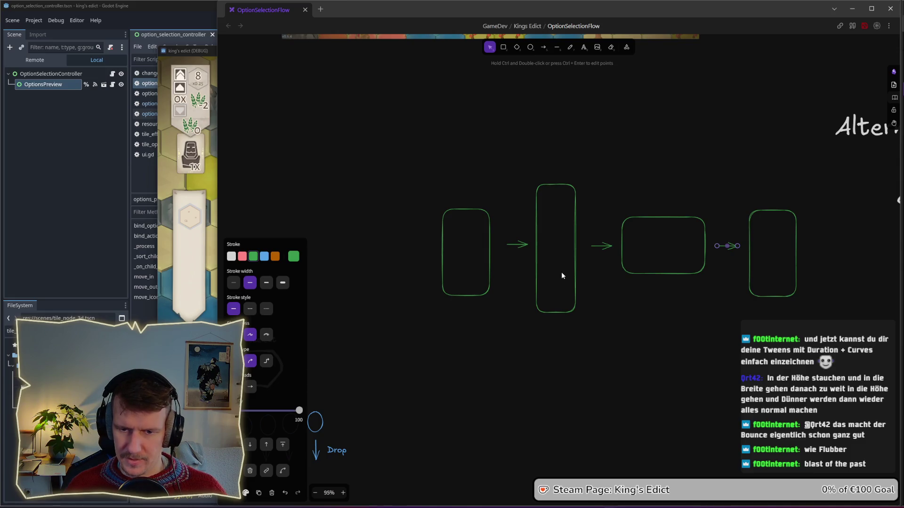
Rearrange the boxes into a row with the wide box second and arrows pointing straight
{"action": "mouse_move", "coordinate": [561, 274]}
{"action": "left_mouse_down"}
{"action": "mouse_move", "coordinate": [688, 291]}
{"action": "mouse_move", "coordinate": [582, 298]}
{"action": "mouse_move", "coordinate": [670, 356]}
{"action": "left_mouse_up"}
{"action": "left_click", "coordinate": [571, 322]}
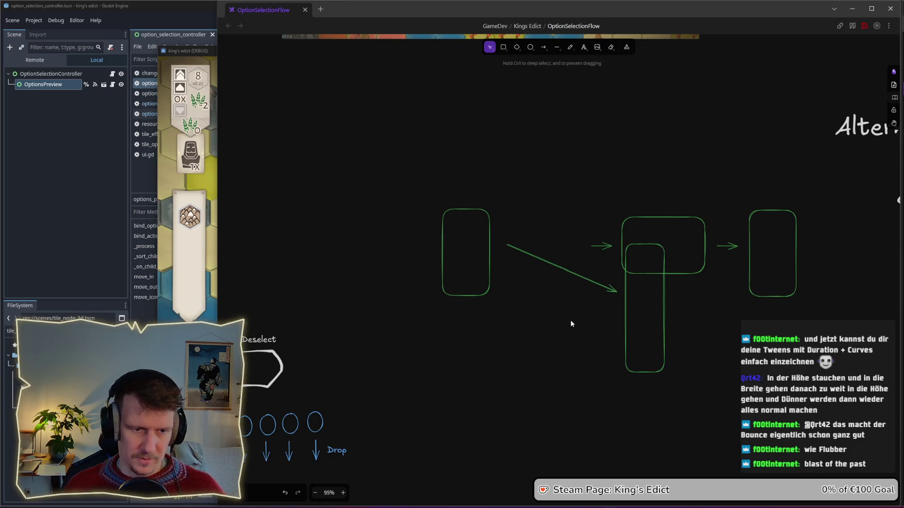
{"action": "left_click", "coordinate": [604, 286]}
{"action": "left_click_drag", "start_coordinate": [553, 263], "coordinate": [535, 253]}
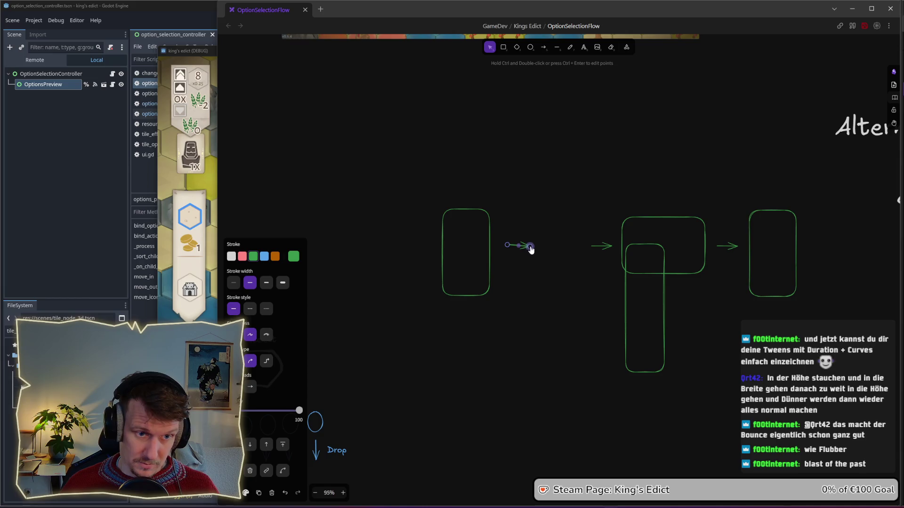
{"action": "left_click", "coordinate": [704, 293]}
{"action": "left_click_drag", "start_coordinate": [697, 272], "coordinate": [593, 275]}
{"action": "left_click_drag", "start_coordinate": [513, 248], "coordinate": [501, 246]}
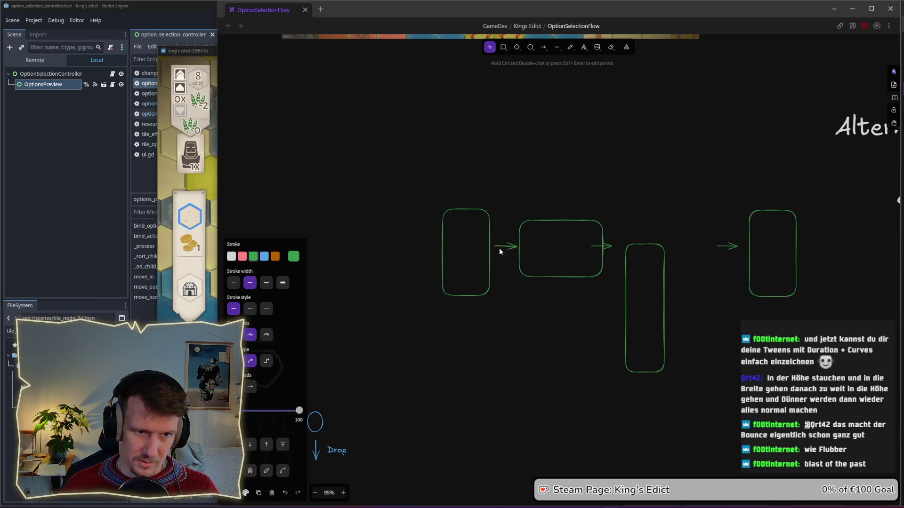
{"action": "mouse_move", "coordinate": [646, 280]}
{"action": "left_mouse_down"}
{"action": "mouse_move", "coordinate": [692, 246]}
{"action": "mouse_move", "coordinate": [689, 200]}
{"action": "left_mouse_up"}
{"action": "left_click_drag", "start_coordinate": [599, 252], "coordinate": [606, 250]}
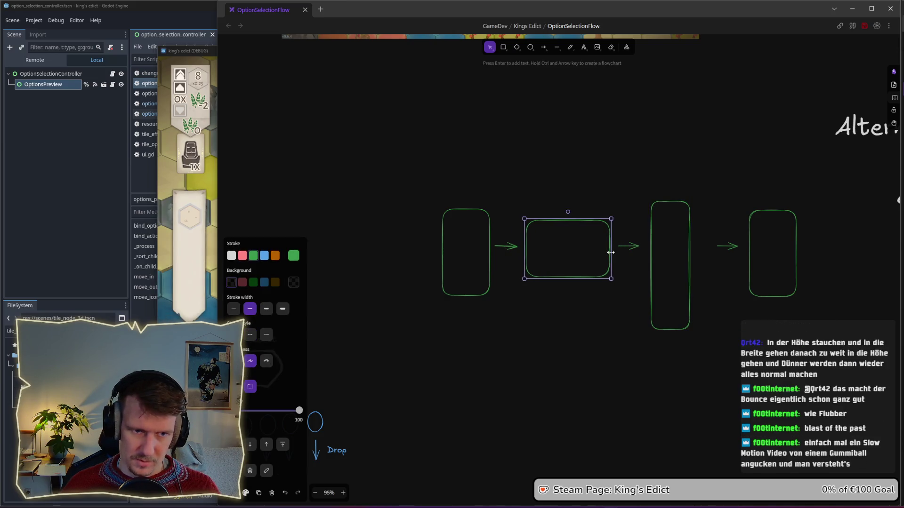
{"action": "left_click", "coordinate": [681, 327]}
{"action": "mouse_move", "coordinate": [681, 327]}
{"action": "left_mouse_down"}
{"action": "mouse_move", "coordinate": [685, 306]}
{"action": "mouse_move", "coordinate": [690, 318]}
{"action": "left_mouse_up"}
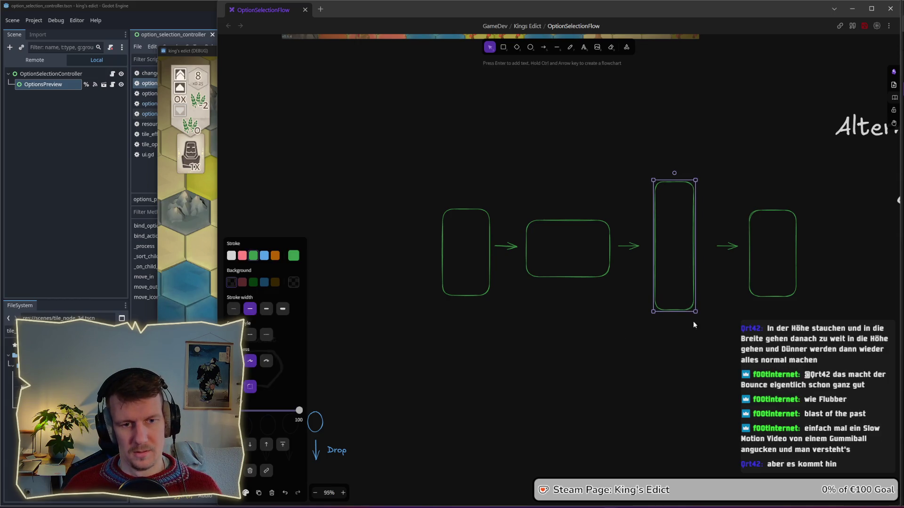
{"action": "left_click", "coordinate": [719, 337]}
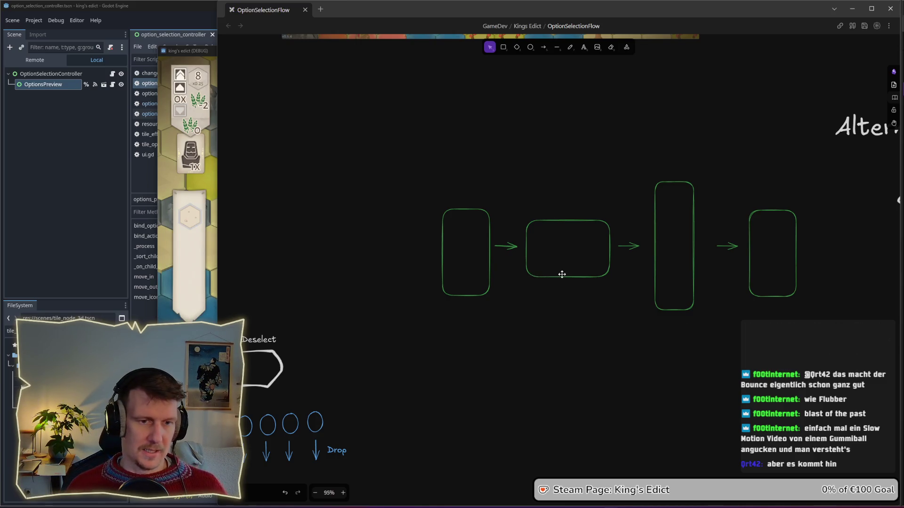
Save the drawing and bring the game window to the front
{"action": "scroll", "coordinate": [561, 274], "scroll_direction": "down", "scroll_amount": 1}
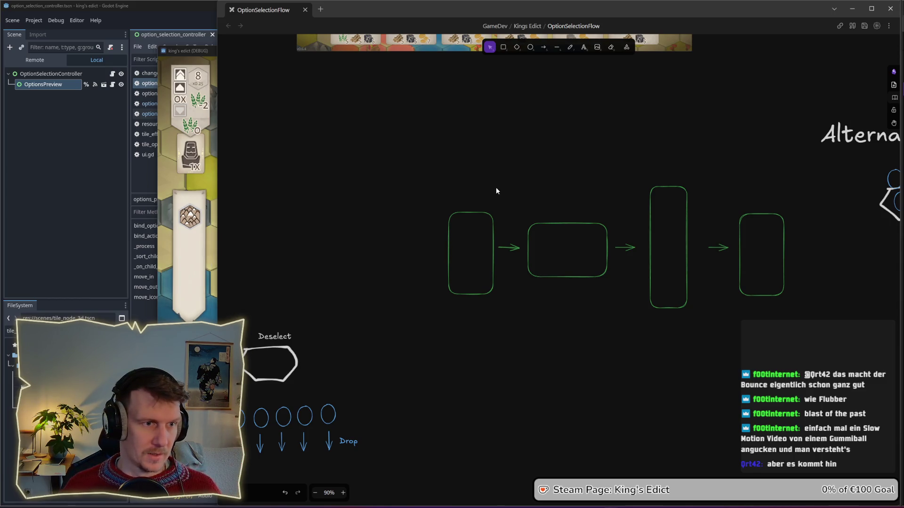
{"action": "key", "text": "ctrl+s"}
{"action": "left_click", "coordinate": [201, 57]}
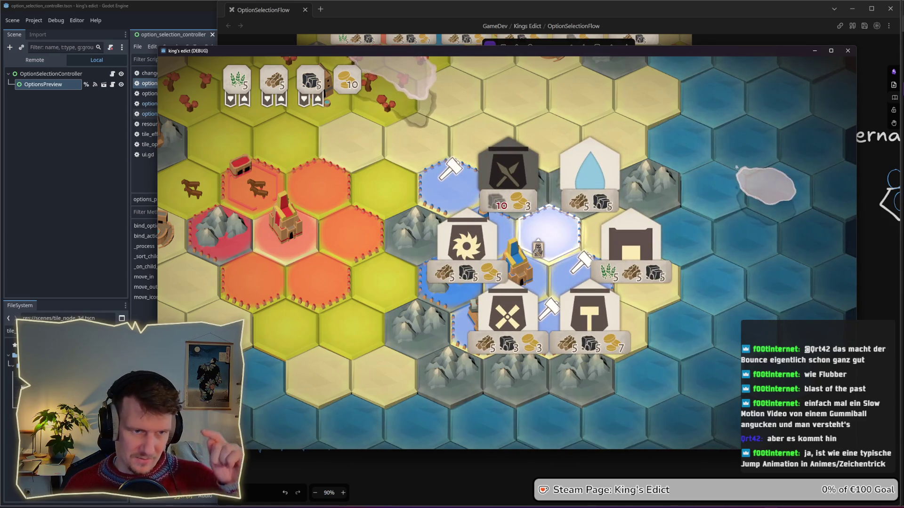
Set the OptionsPreview node's Animation Time to 2.0
{"action": "left_click", "coordinate": [680, 18]}
{"action": "left_click", "coordinate": [90, 194]}
{"action": "left_click", "coordinate": [50, 73]}
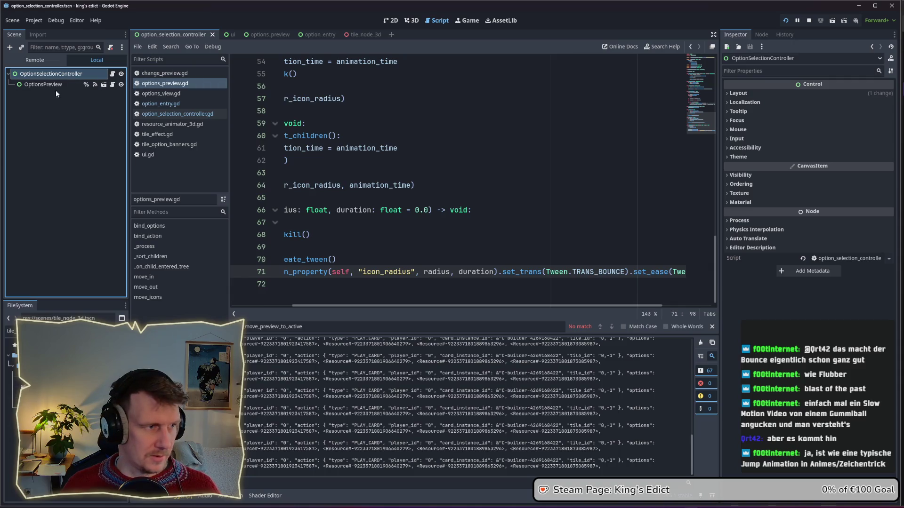
{"action": "left_click", "coordinate": [52, 85]}
{"action": "left_click", "coordinate": [829, 152]}
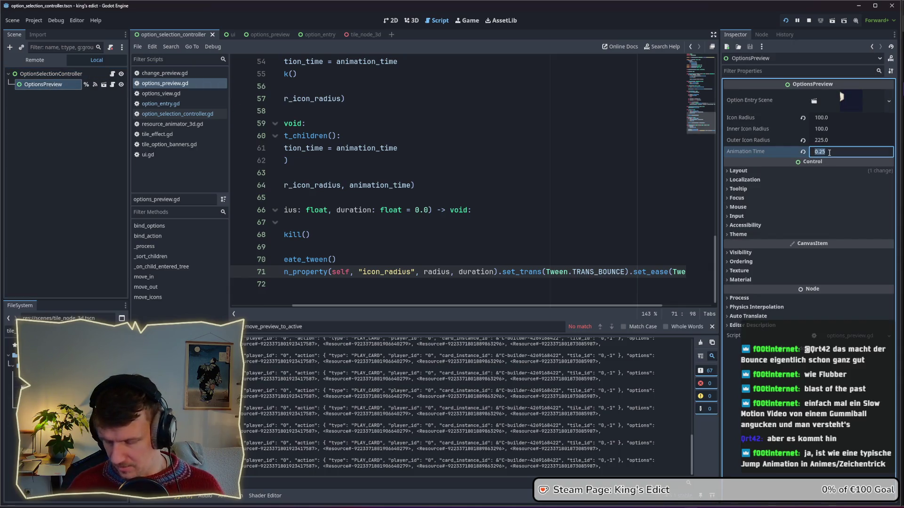
{"action": "key", "text": "Return"}
Check the running game, then select the bounce transition constant on line 71 of the script
{"action": "key", "text": "alt+Tab"}
{"action": "key", "text": "alt+Tab"}
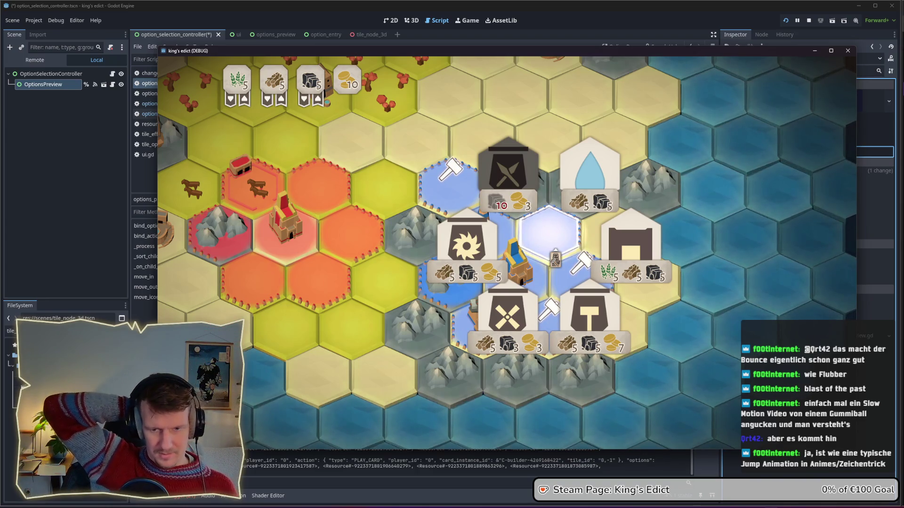
{"action": "key", "text": "alt+Tab"}
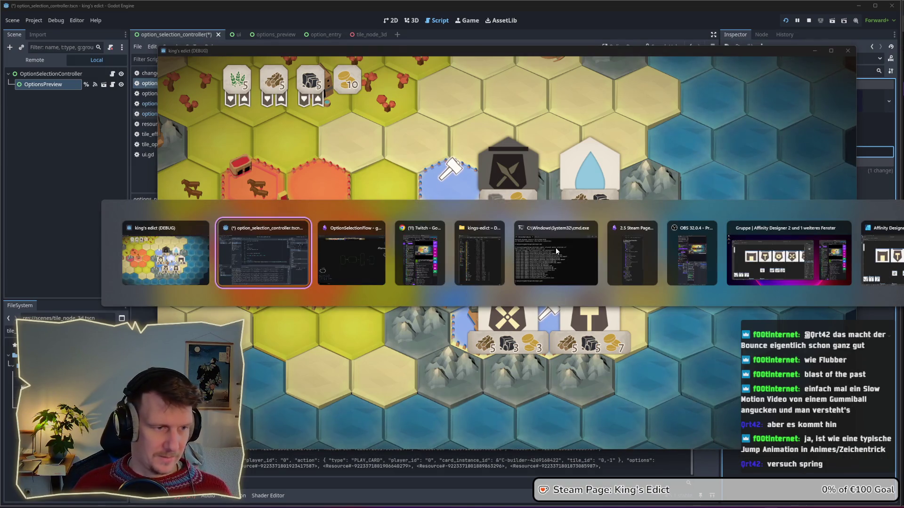
{"action": "left_click", "coordinate": [256, 258]}
{"action": "double_click", "coordinate": [605, 272]}
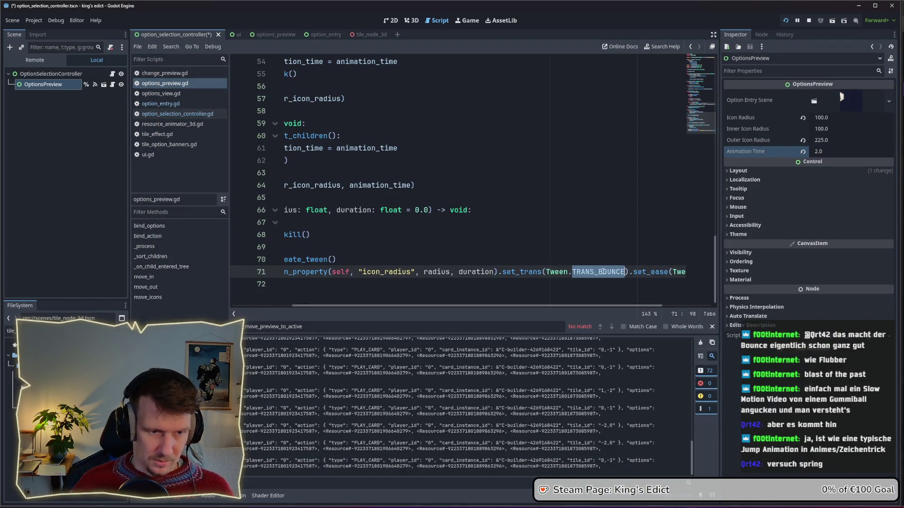
Replace TRANS_BOUNCE with TRANS_SPRING on line 71 and save the script
{"action": "key", "text": "BackSpace"}
{"action": "type", "text": "TRANS"}
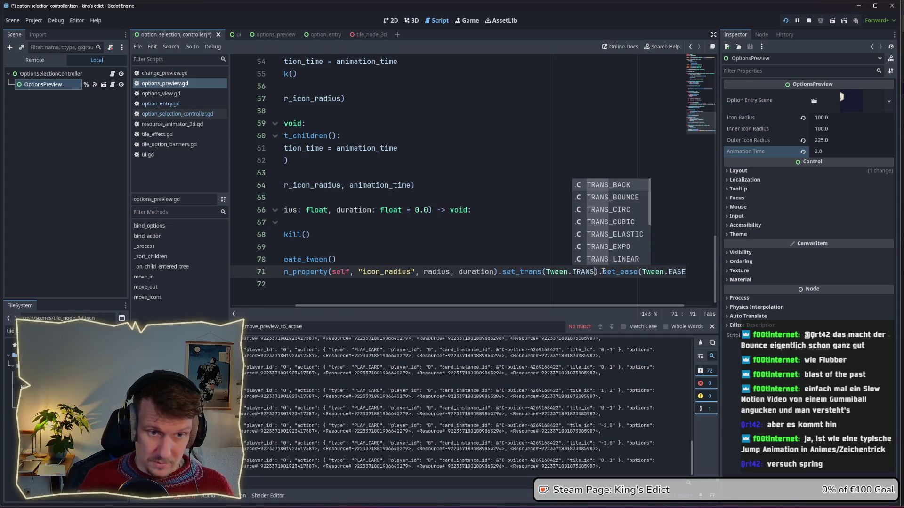
{"action": "type", "text": "_S"}
{"action": "type", "text": "PRING"}
{"action": "key", "text": "Return"}
{"action": "key", "text": "ctrl+s"}
Restart the game and load the i_know_this_place map in multiplayer to test the spring transition
{"action": "key", "text": "alt+Tab"}
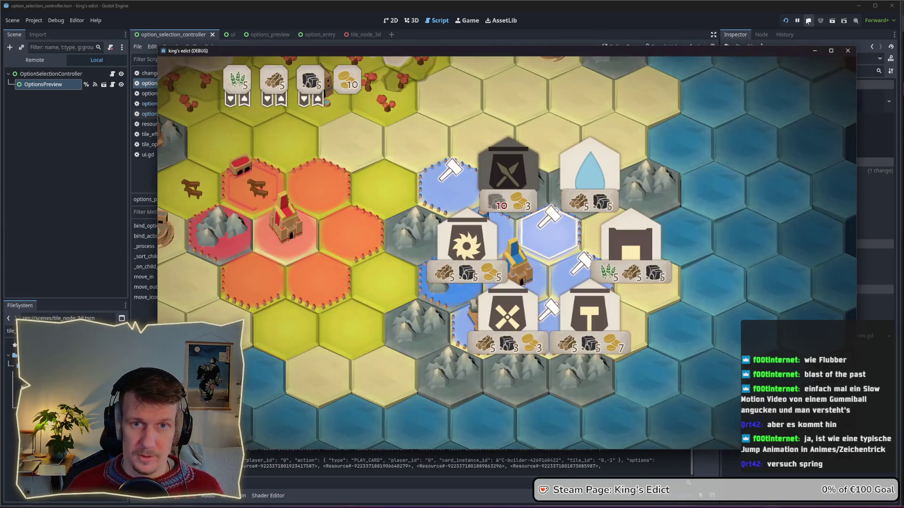
{"action": "key", "text": "alt+F4"}
{"action": "left_click", "coordinate": [783, 21]}
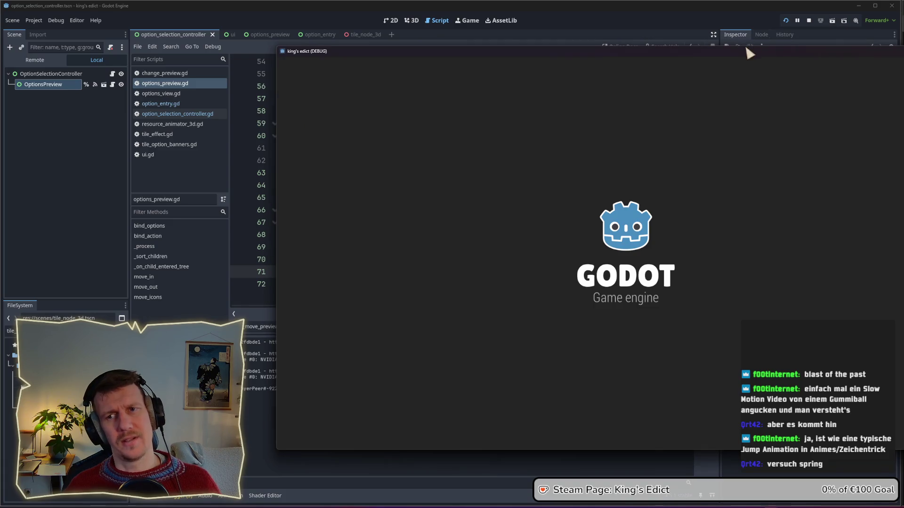
{"action": "left_click_drag", "start_coordinate": [751, 51], "coordinate": [506, 55]}
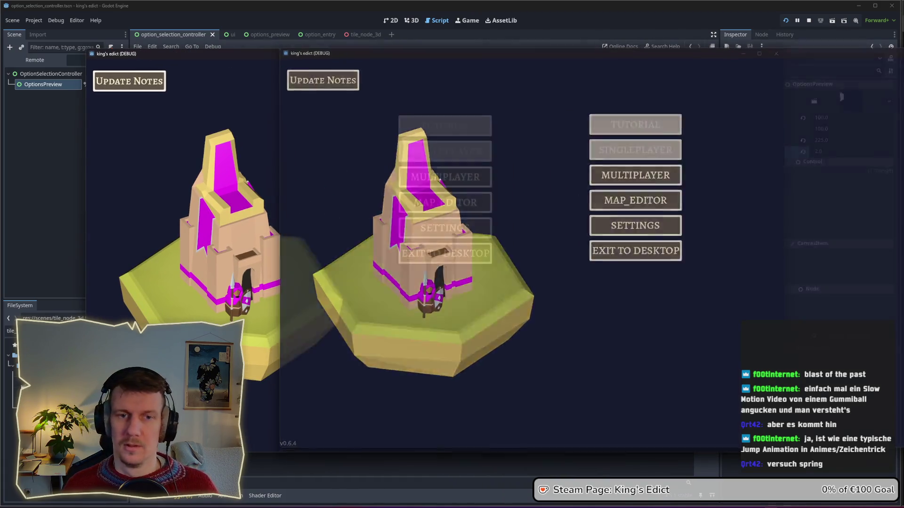
{"action": "left_click", "coordinate": [480, 178]}
{"action": "left_click", "coordinate": [522, 101]}
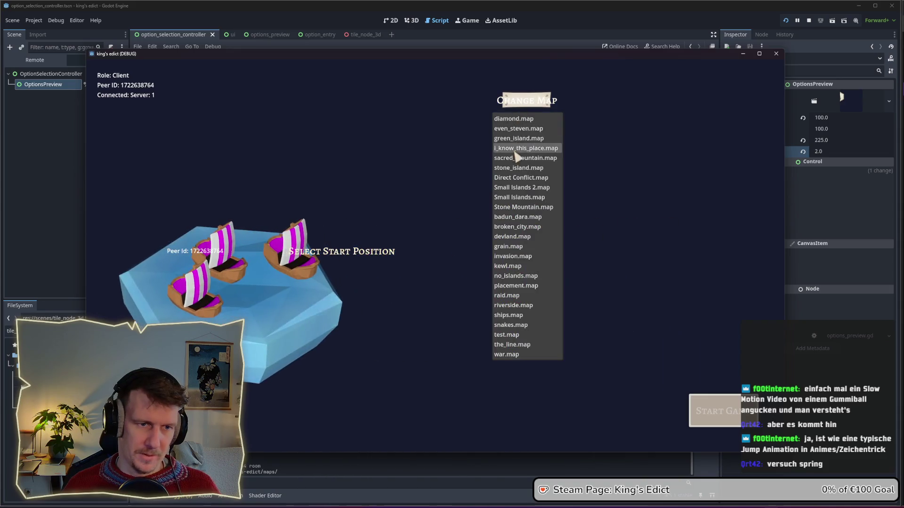
{"action": "left_click", "coordinate": [521, 149]}
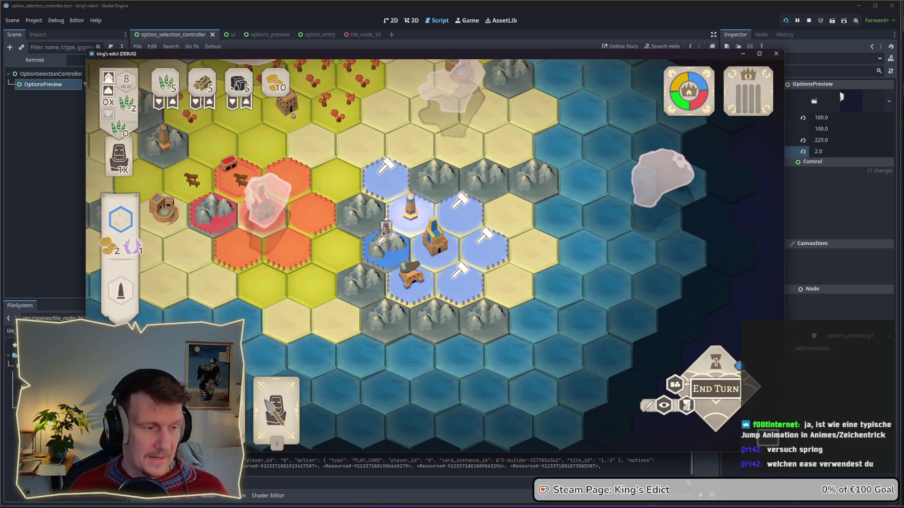
{"action": "key", "text": "alt+Tab"}
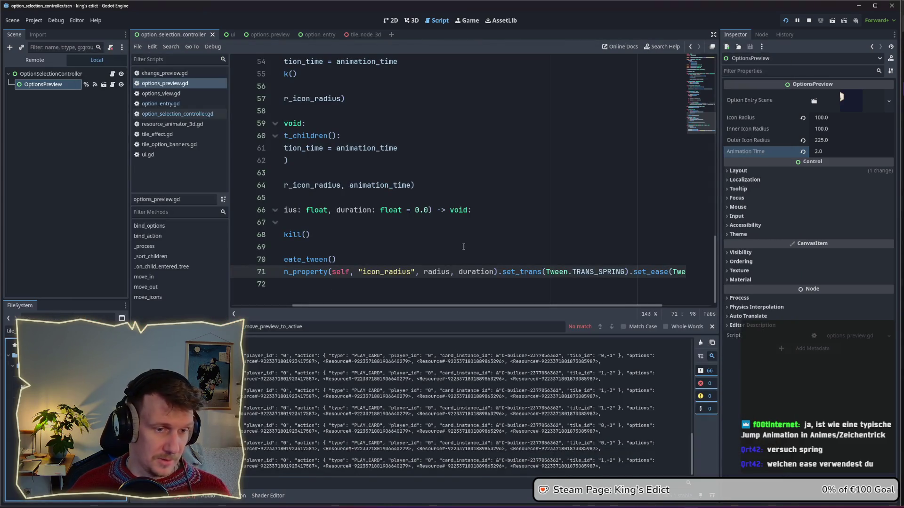
Delete the .set_ease(Tween.EASE_IN_OUT) call from the end of line 71
{"action": "scroll", "coordinate": [549, 306], "scroll_direction": "right", "scroll_amount": 3}
{"action": "left_click_drag", "start_coordinate": [685, 272], "coordinate": [566, 272]}
{"action": "key", "text": "BackSpace"}
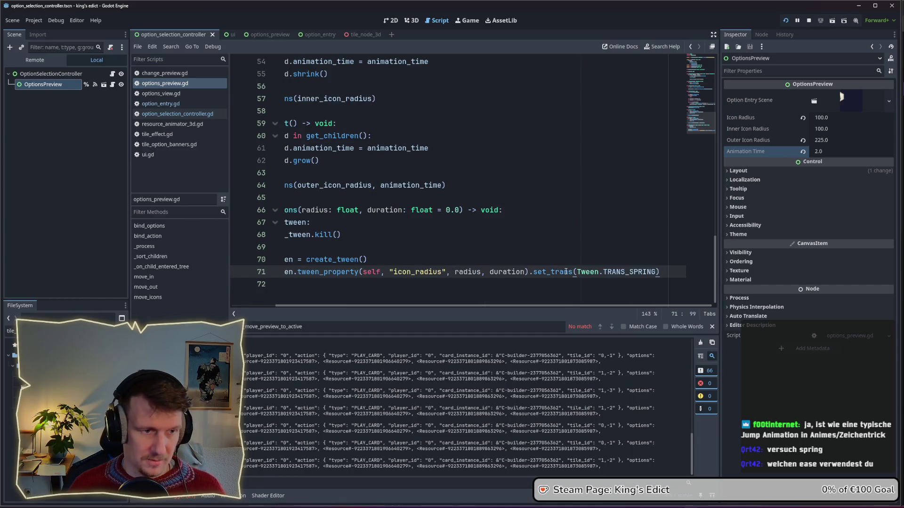
Relaunch the game, start a green_island match, pop up build options on a blue tile, then stop it
{"action": "key", "text": "alt+Tab"}
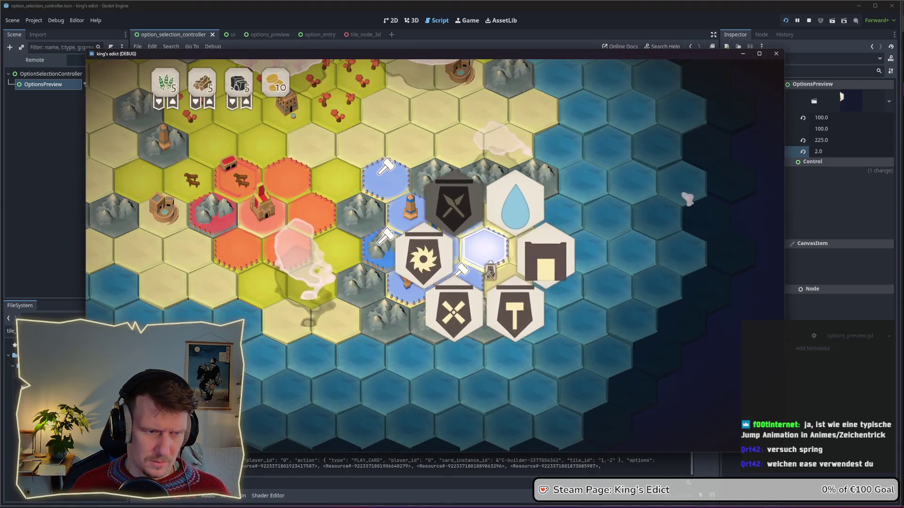
{"action": "key", "text": "F8"}
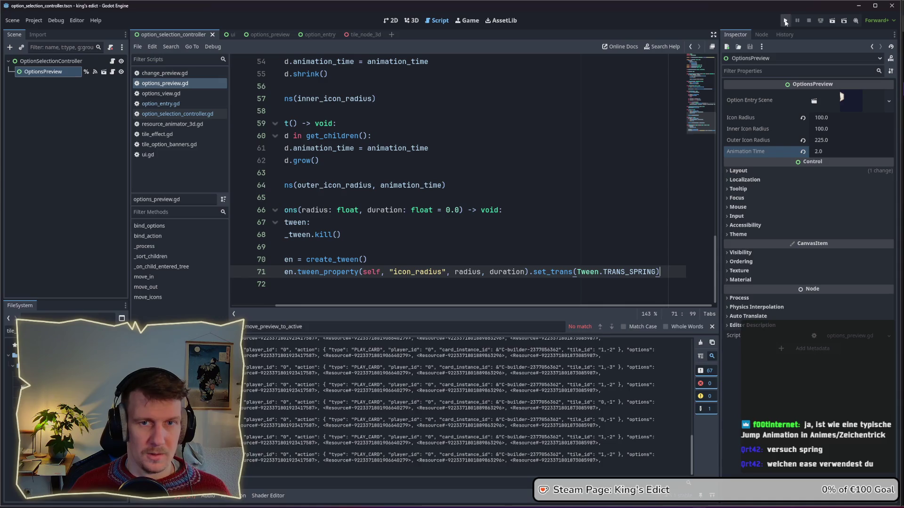
{"action": "left_click", "coordinate": [785, 21]}
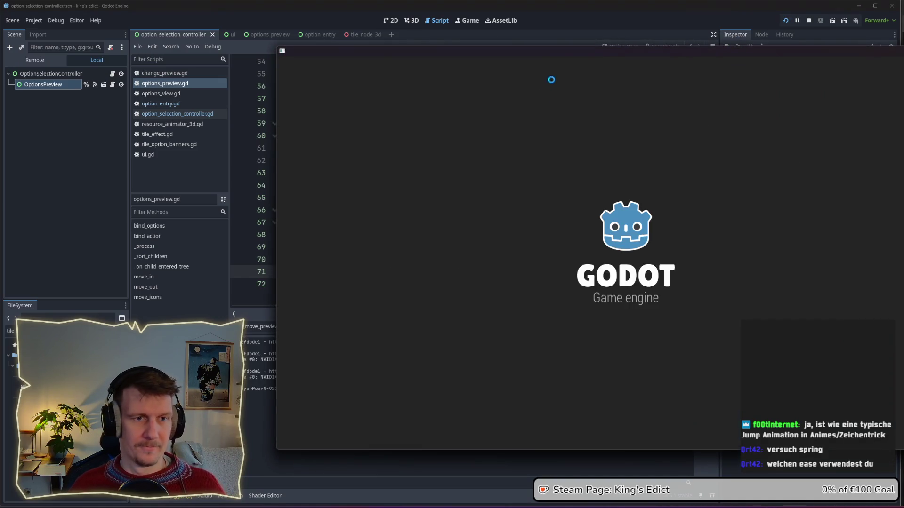
{"action": "left_click", "coordinate": [562, 174]}
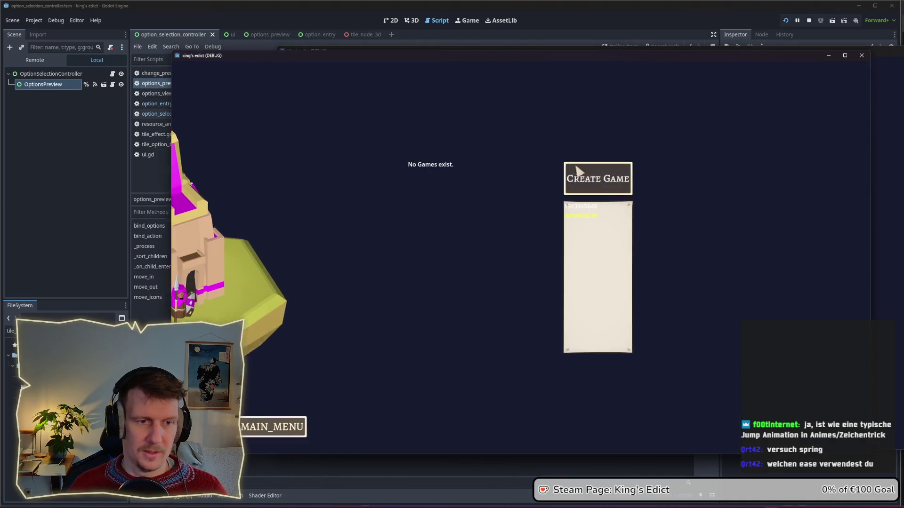
{"action": "left_click", "coordinate": [574, 173]}
{"action": "left_click", "coordinate": [609, 101]}
{"action": "left_click", "coordinate": [599, 147]}
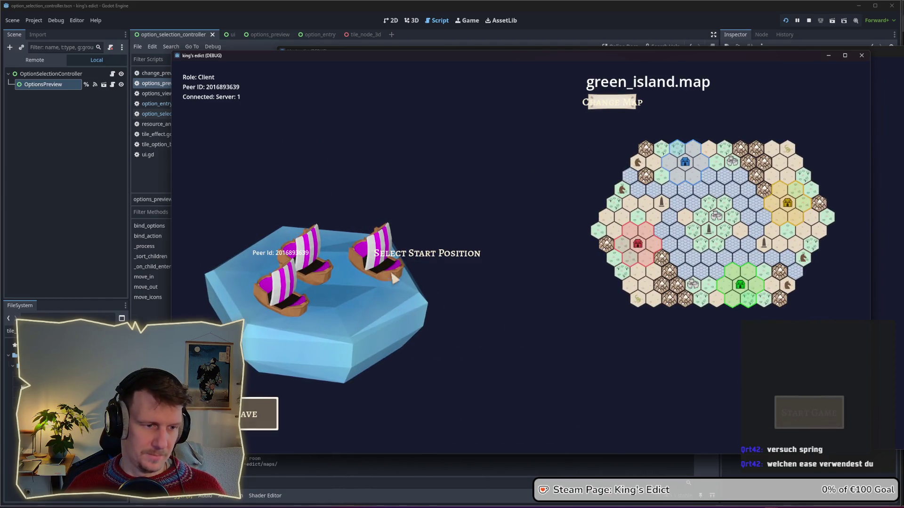
{"action": "left_click", "coordinate": [375, 281]}
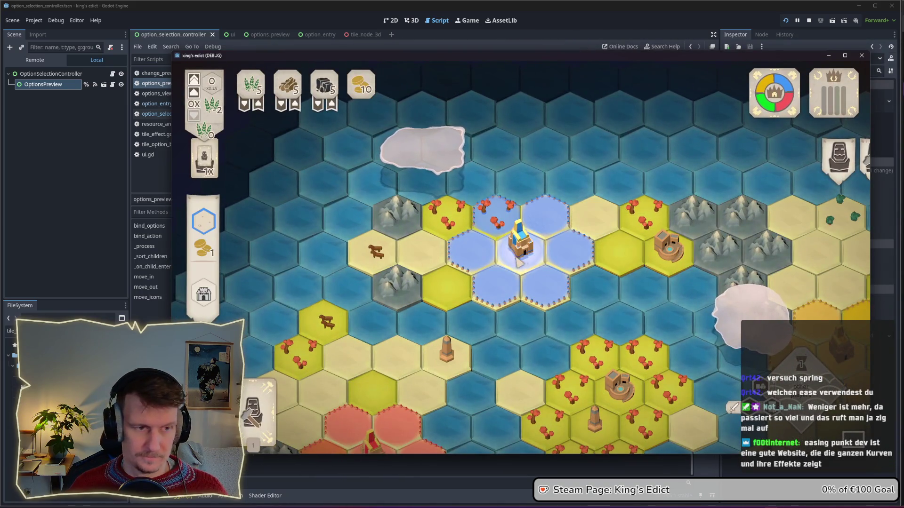
{"action": "left_click", "coordinate": [546, 294]}
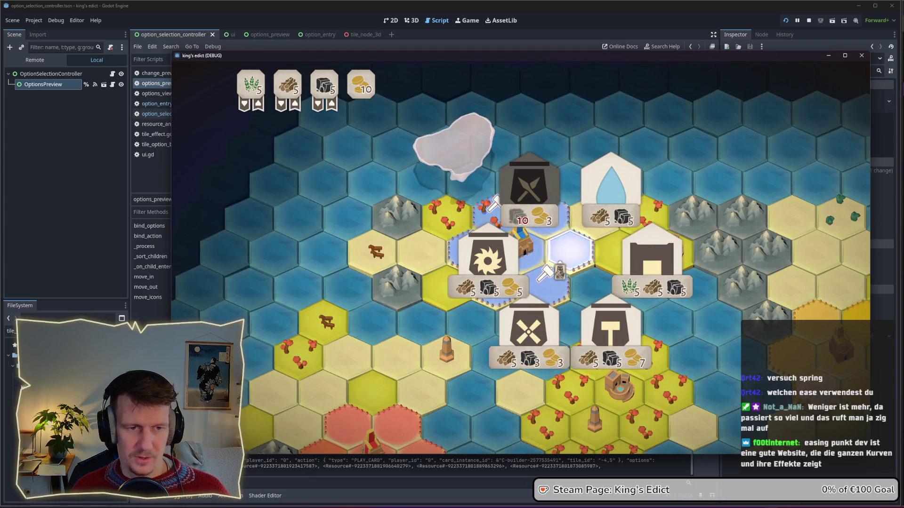
{"action": "left_click", "coordinate": [809, 21]}
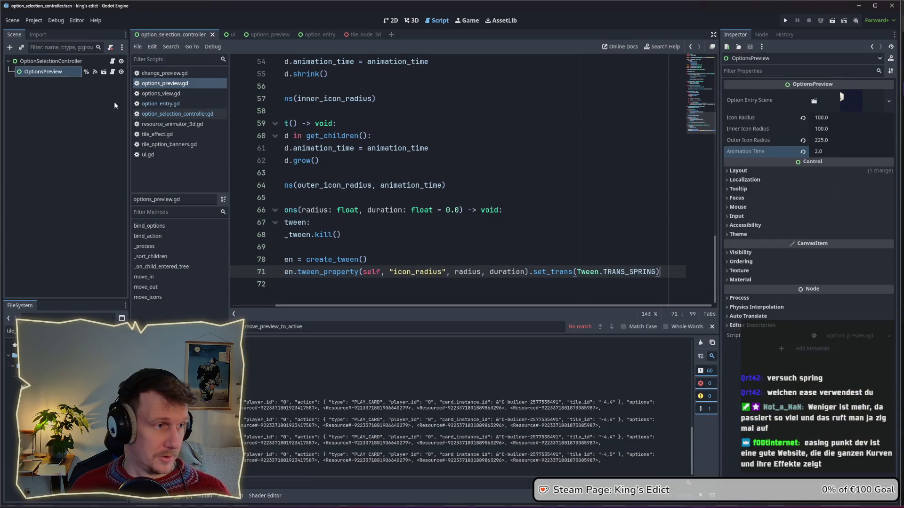
Switch to the option_entry scene, select the OptionEntry root node and browse its code
{"action": "left_click", "coordinate": [72, 88]}
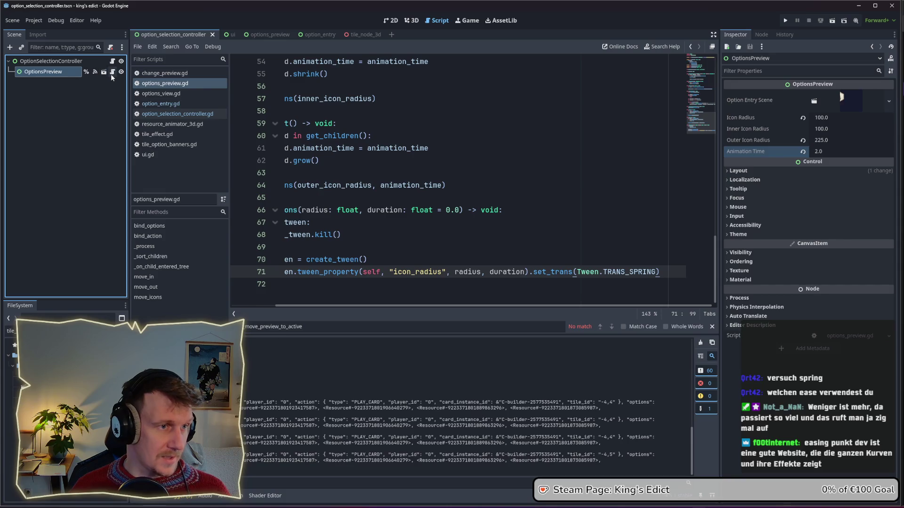
{"action": "left_click", "coordinate": [312, 35]}
{"action": "left_click", "coordinate": [55, 73]}
{"action": "left_click_drag", "start_coordinate": [715, 258], "coordinate": [716, 61]}
{"action": "left_click", "coordinate": [514, 136]}
{"action": "left_click_drag", "start_coordinate": [514, 308], "coordinate": [468, 308]}
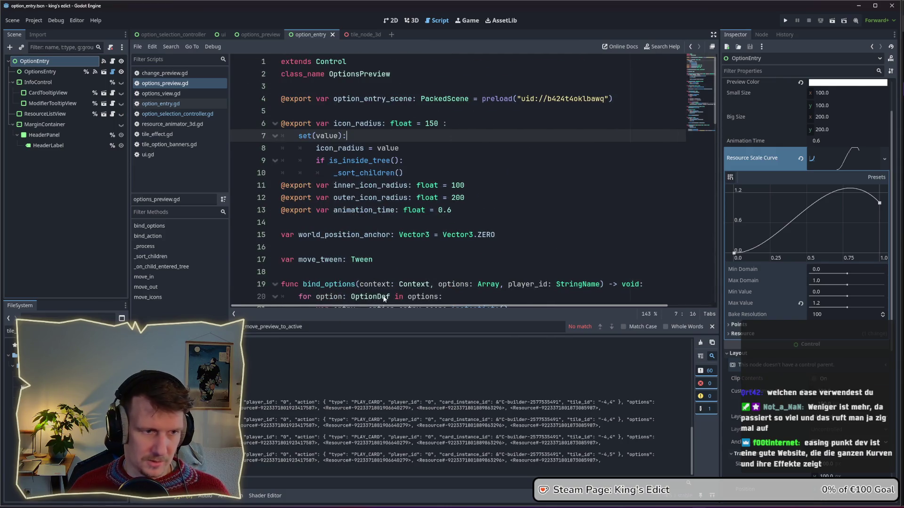
{"action": "scroll", "coordinate": [453, 170], "scroll_direction": "down", "scroll_amount": 2}
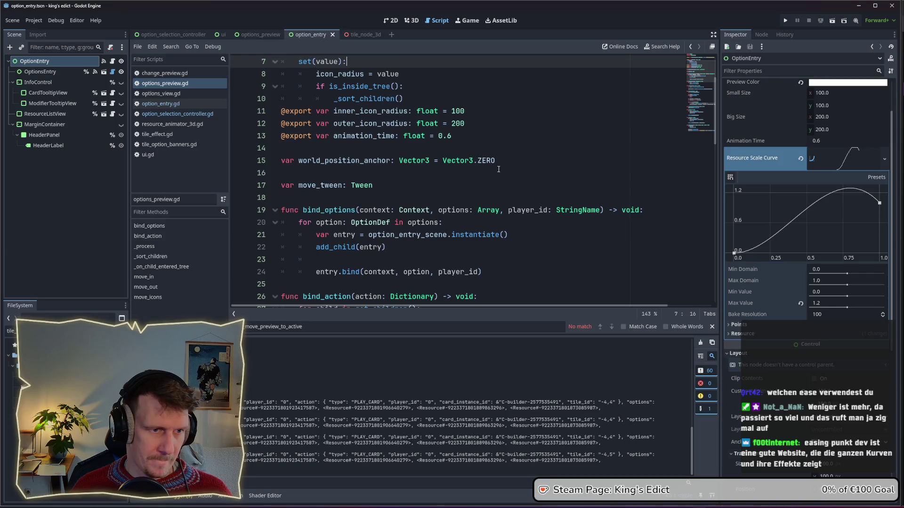
{"action": "scroll", "coordinate": [498, 169], "scroll_direction": "up", "scroll_amount": 2}
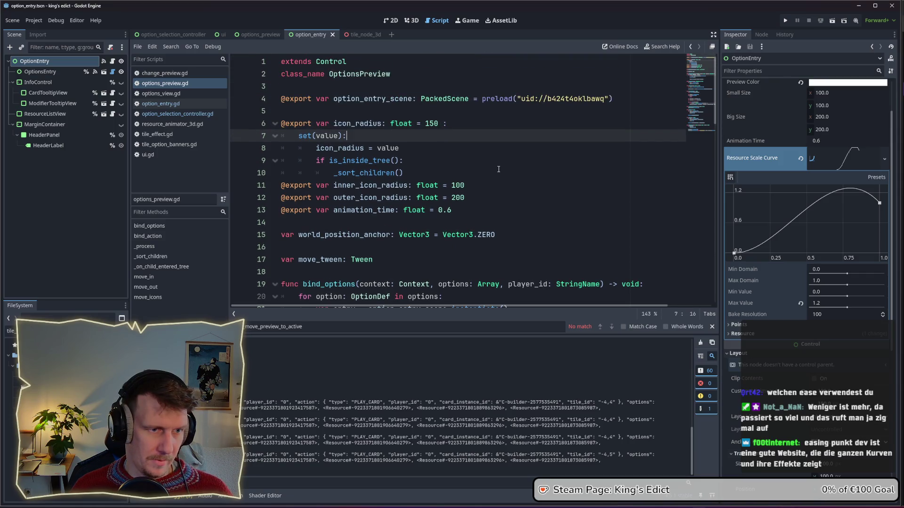
{"action": "scroll", "coordinate": [498, 169], "scroll_direction": "down", "scroll_amount": 3}
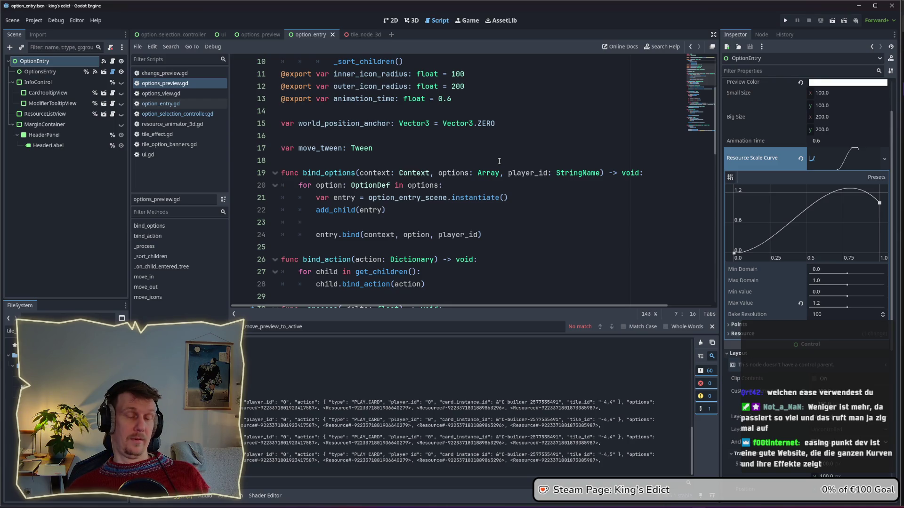
{"action": "scroll", "coordinate": [499, 160], "scroll_direction": "up", "scroll_amount": 3}
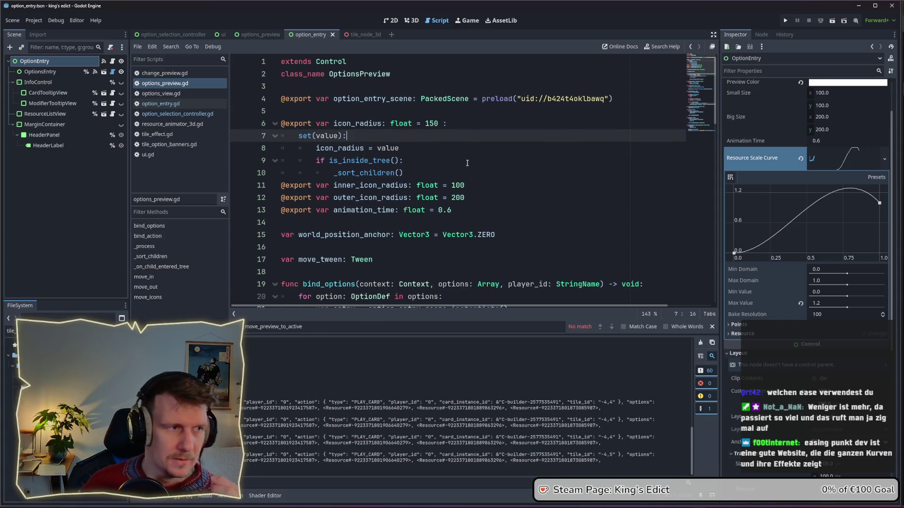
Open option_entry.gd at the resource_scale_curve line, duplicate then delete it, and save
{"action": "left_click", "coordinate": [115, 63]}
{"action": "left_click", "coordinate": [115, 62]}
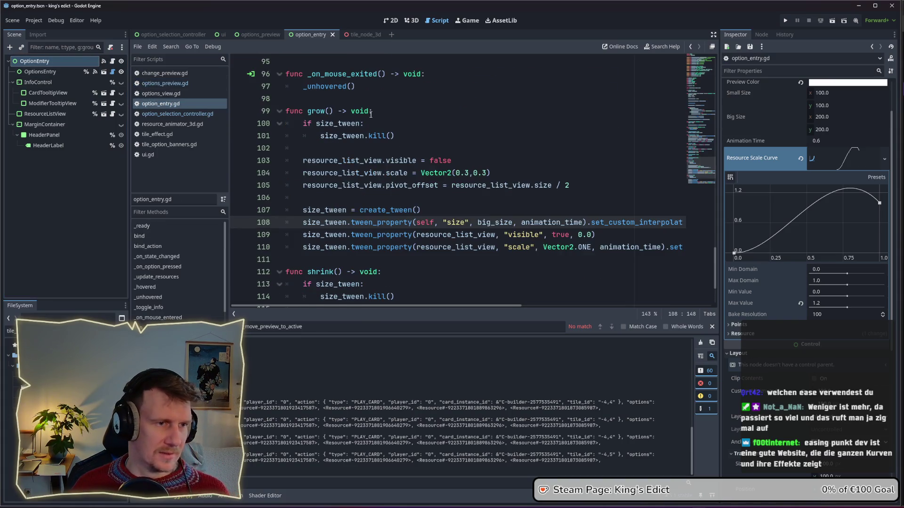
{"action": "left_click", "coordinate": [689, 86]}
{"action": "left_click", "coordinate": [493, 184]}
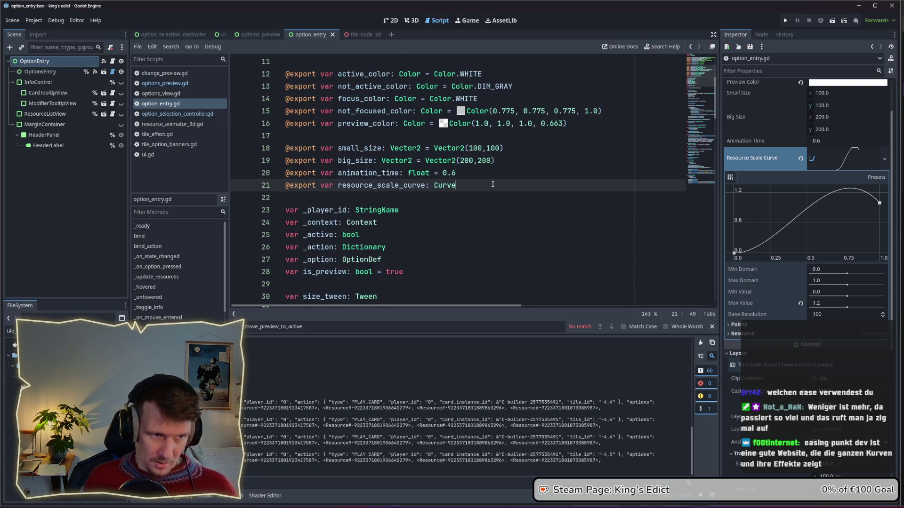
{"action": "key", "text": "ctrl+shift+d"}
{"action": "left_click_drag", "start_coordinate": [456, 198], "coordinate": [278, 199]}
{"action": "key", "text": "BackSpace"}
{"action": "key", "text": "BackSpace"}
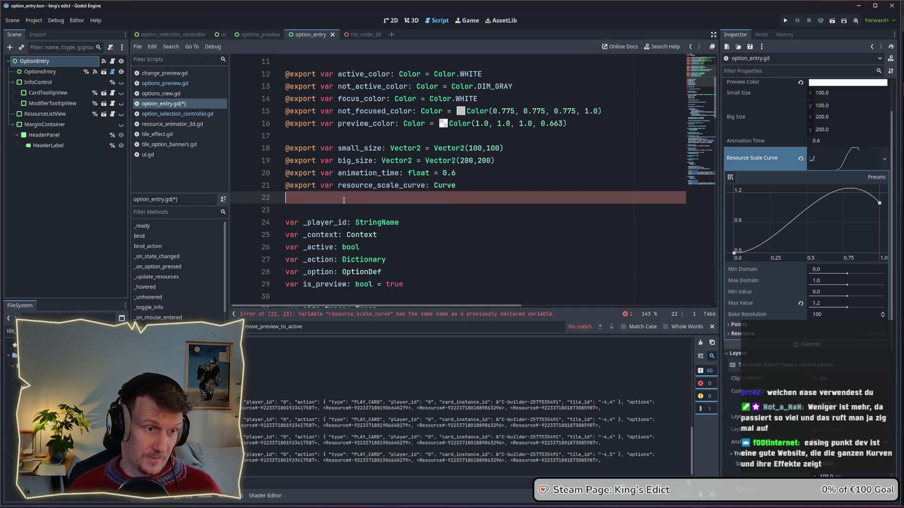
{"action": "key", "text": "ctrl+s"}
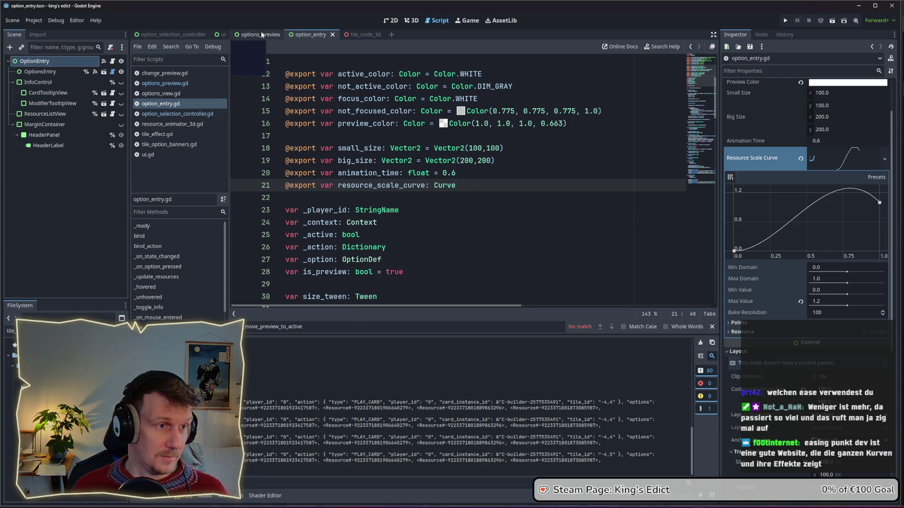
{"action": "left_click", "coordinate": [261, 31]}
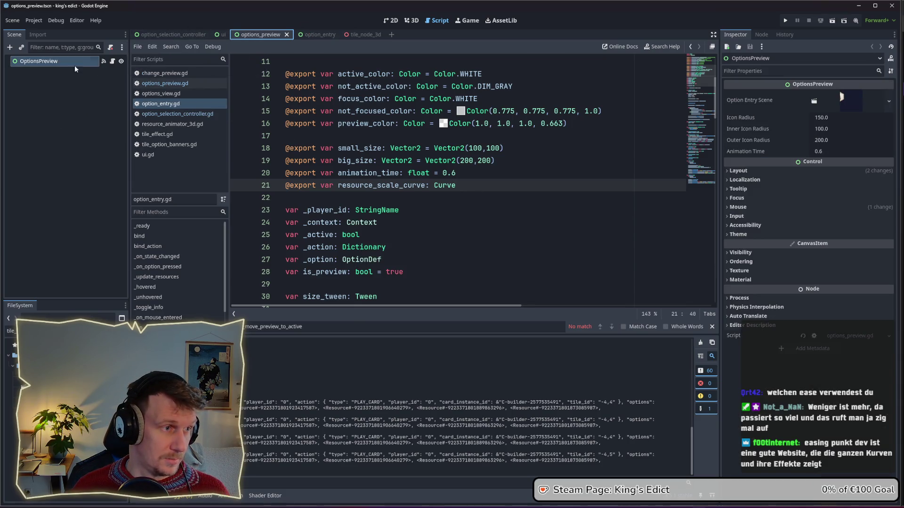
{"action": "left_click", "coordinate": [112, 64]}
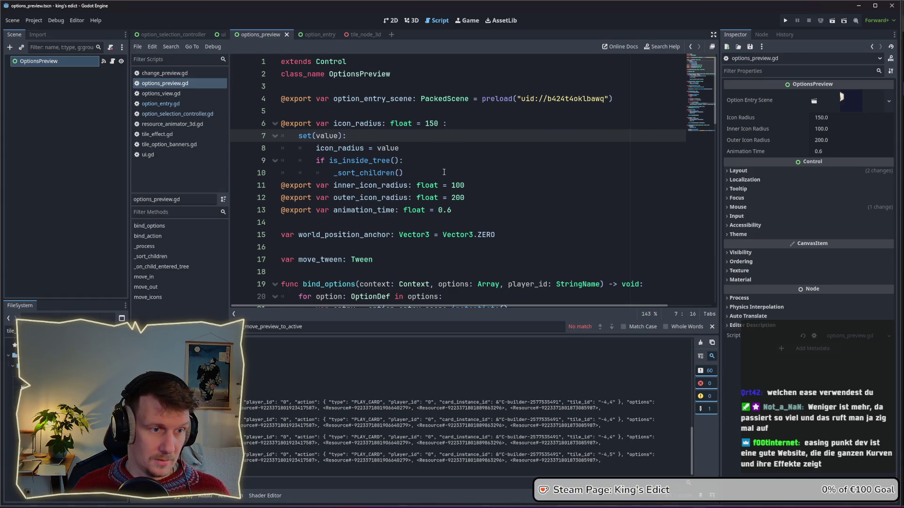
{"action": "left_click", "coordinate": [478, 210]}
{"action": "key", "text": "Return"}
{"action": "type", "text": "@export var resource_scale_curve: Curve"}
{"action": "double_click", "coordinate": [365, 223]}
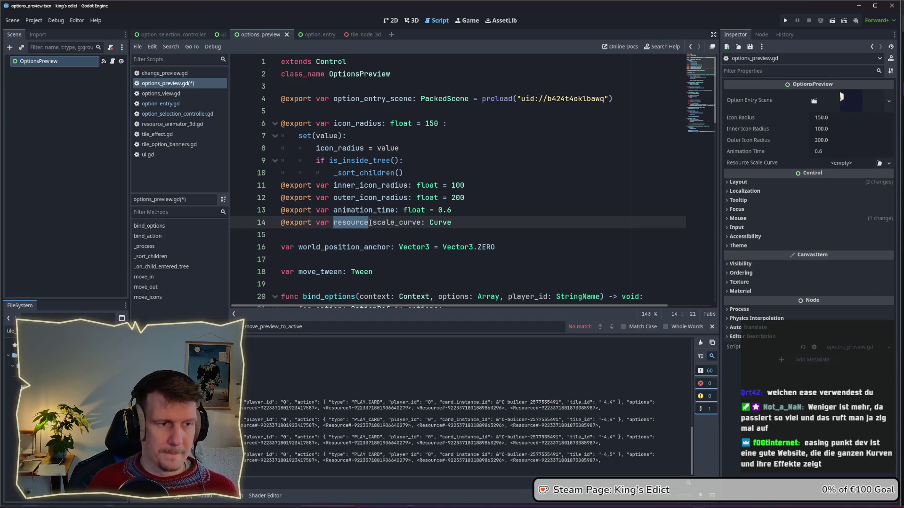
{"action": "key", "text": "BackSpace"}
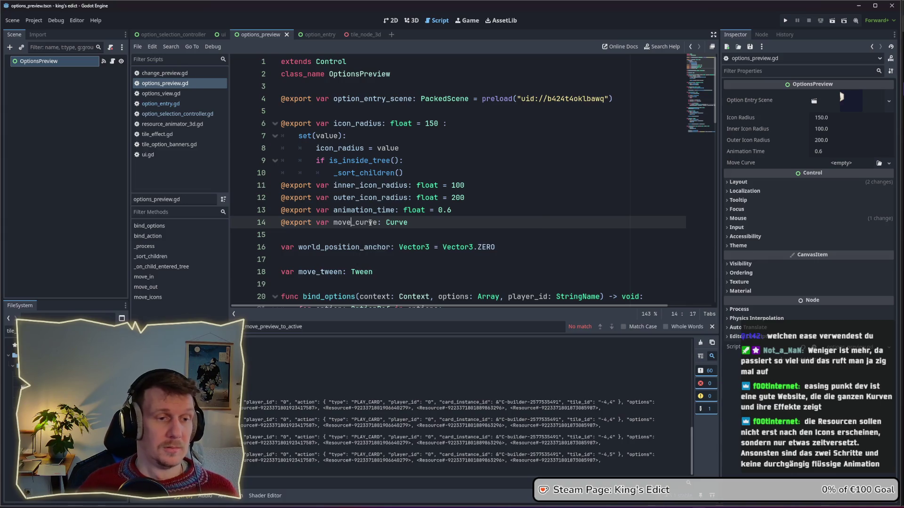
Assign a New Curve to Move Curve and expand its curve editor
{"action": "left_click", "coordinate": [836, 165]}
{"action": "left_click", "coordinate": [840, 180]}
{"action": "left_click", "coordinate": [815, 174]}
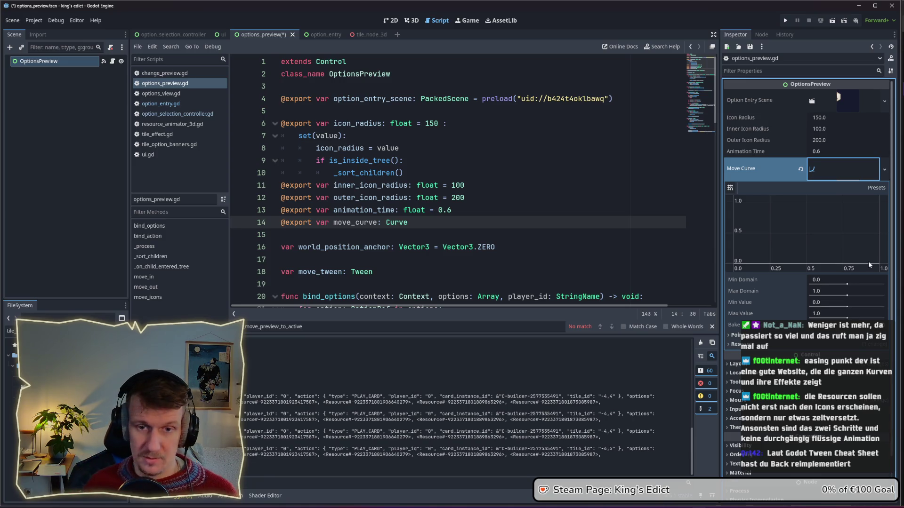
Raise the end point to 1.0, add an S-rise point, set Max Value 1.2, lift it to overshoot, and save
{"action": "left_click_drag", "start_coordinate": [879, 264], "coordinate": [877, 193]}
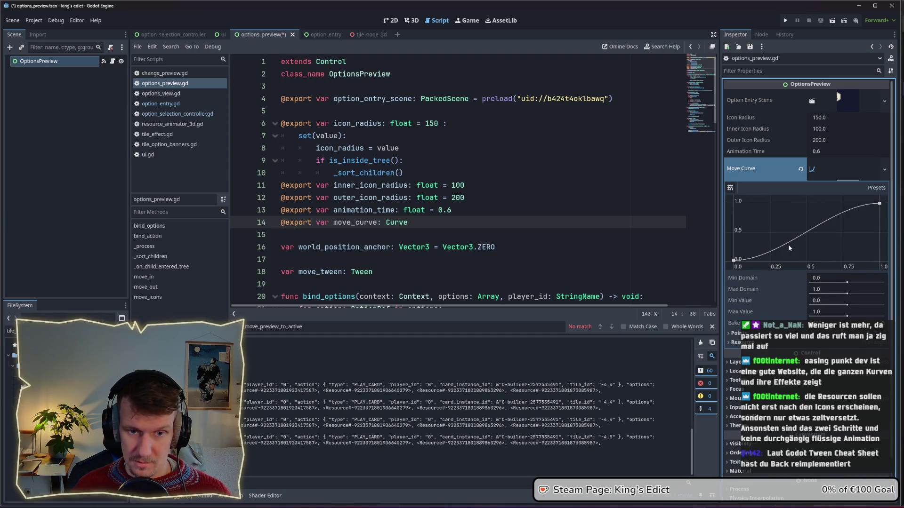
{"action": "mouse_move", "coordinate": [794, 238]}
{"action": "left_mouse_down"}
{"action": "mouse_move", "coordinate": [823, 210]}
{"action": "mouse_move", "coordinate": [843, 204]}
{"action": "left_mouse_up"}
{"action": "left_click", "coordinate": [835, 312]}
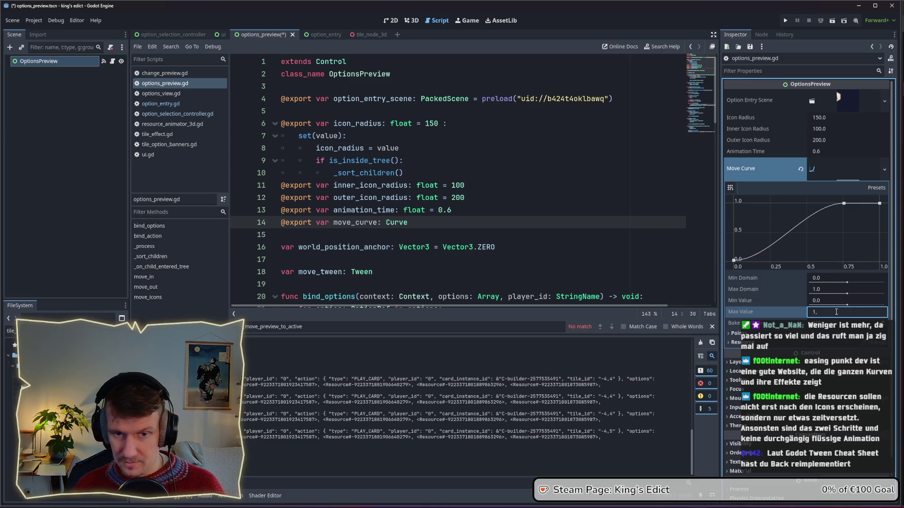
{"action": "key", "text": "Return"}
{"action": "left_click_drag", "start_coordinate": [845, 215], "coordinate": [844, 207]}
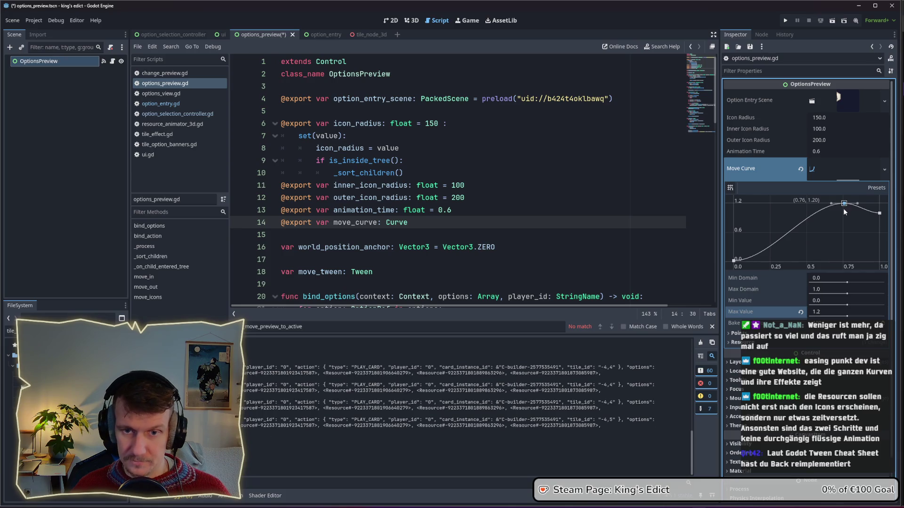
{"action": "key", "text": "ctrl+s"}
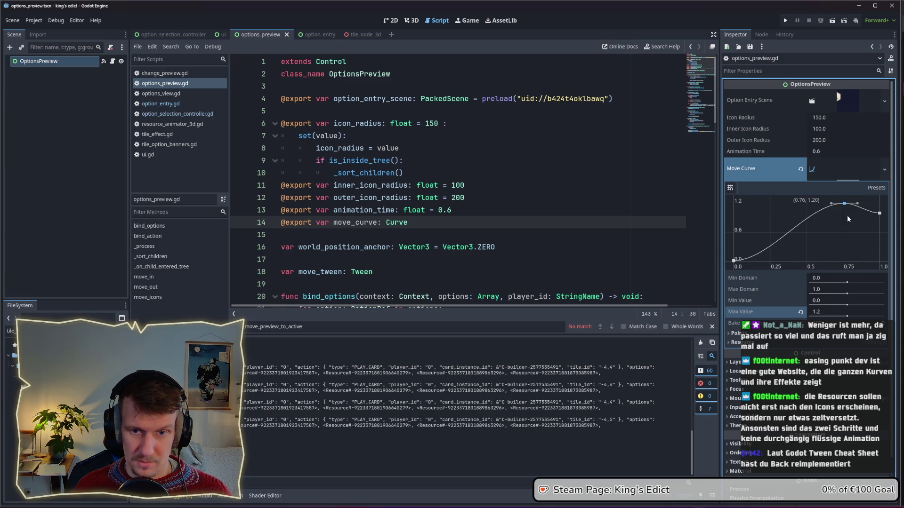
Slightly adjust the end point's tangent, then return to the script code
{"action": "left_click", "coordinate": [878, 213]}
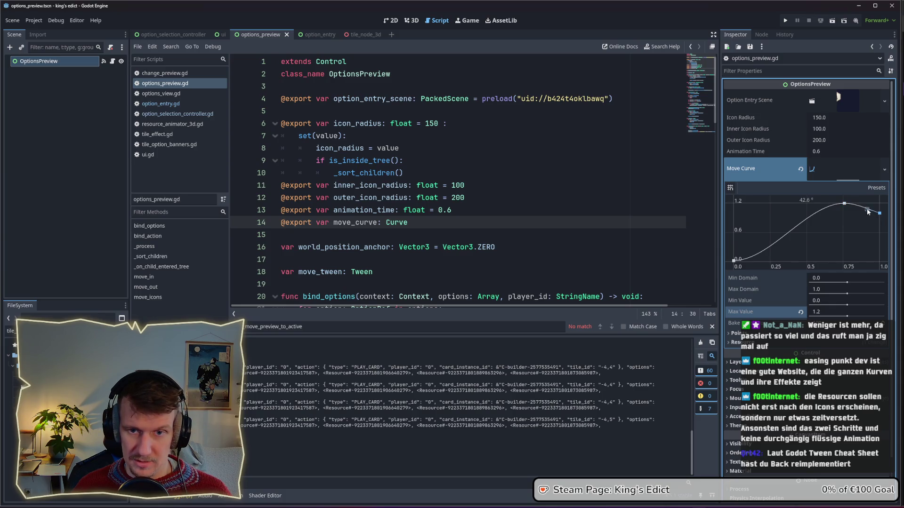
{"action": "left_click_drag", "start_coordinate": [869, 206], "coordinate": [868, 206]}
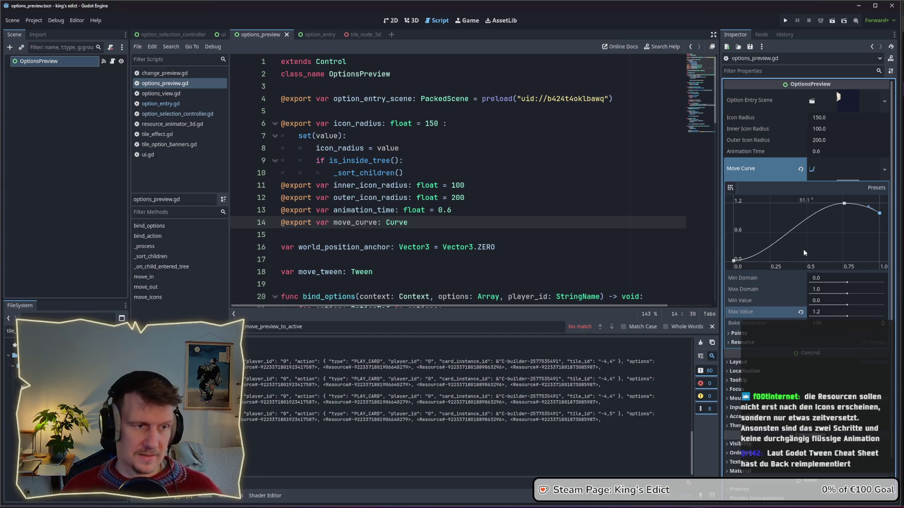
{"action": "left_click", "coordinate": [527, 210]}
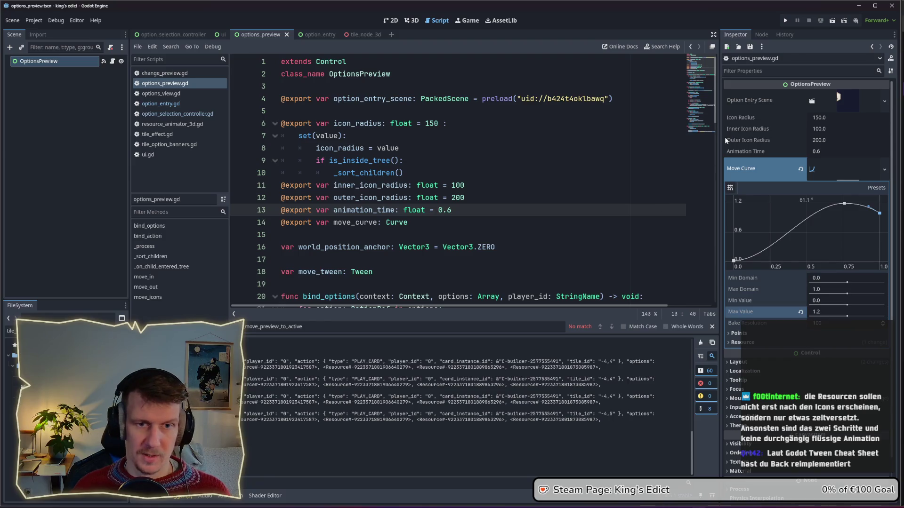
{"action": "scroll", "coordinate": [716, 136], "scroll_direction": "down", "scroll_amount": 15}
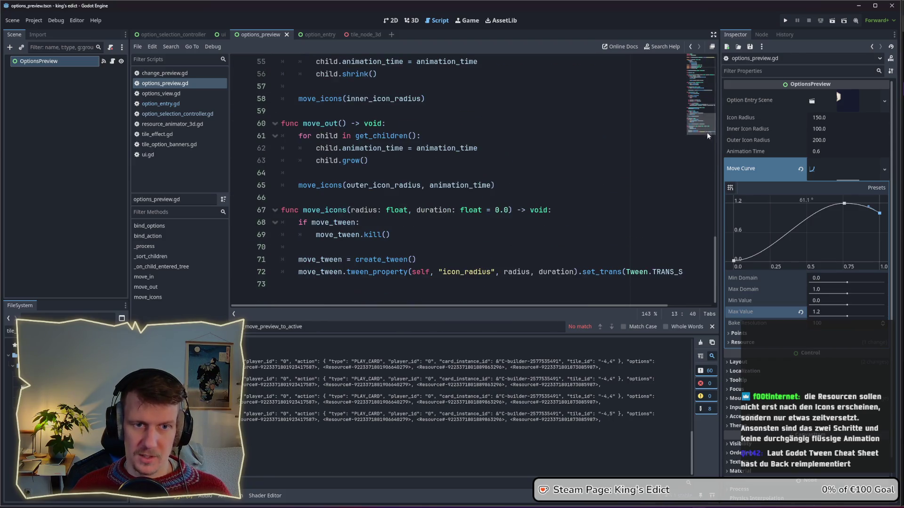
{"action": "scroll", "coordinate": [650, 287], "scroll_direction": "right", "scroll_amount": 3}
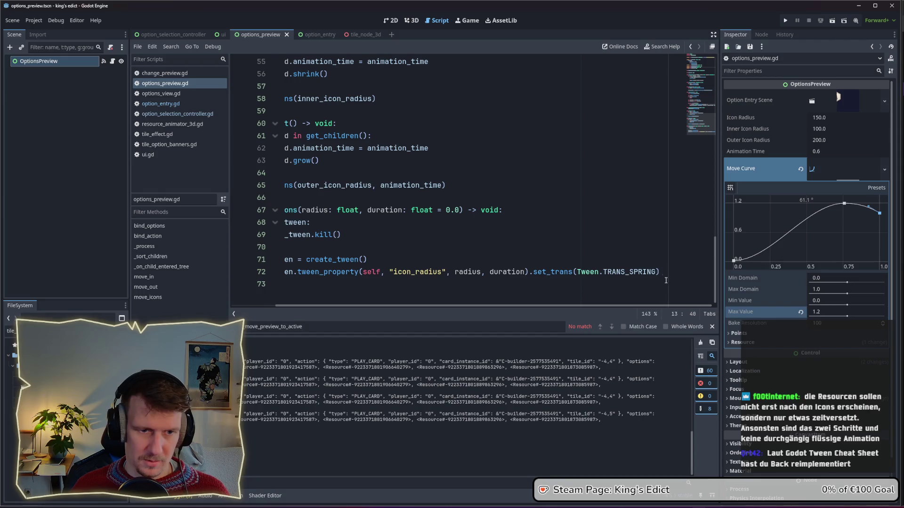
{"action": "mouse_move", "coordinate": [650, 275]}
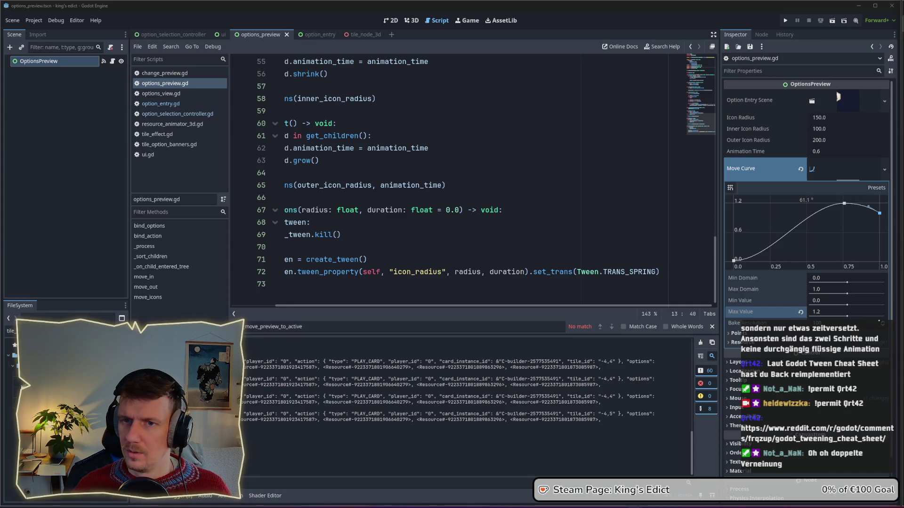
Drag the easings.net Easing Functions Cheat Sheet window over the script editor
{"action": "left_click_drag", "start_coordinate": [393, 2], "coordinate": [393, 50]}
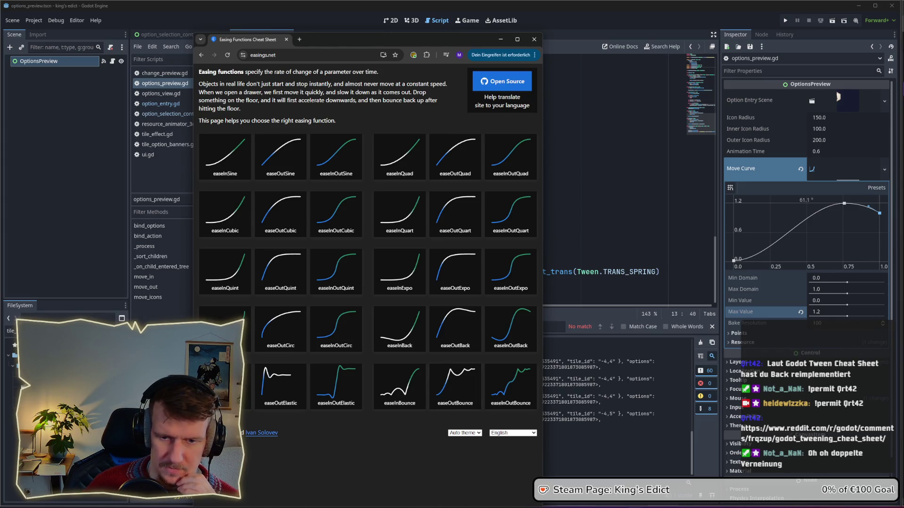
Drag the Reddit 'Godot tweening cheat sheet' link into the browser as a new tab
{"action": "mouse_move", "coordinate": [656, 114]}
{"action": "left_mouse_down"}
{"action": "mouse_move", "coordinate": [363, 55]}
{"action": "mouse_move", "coordinate": [334, 39]}
{"action": "left_mouse_up"}
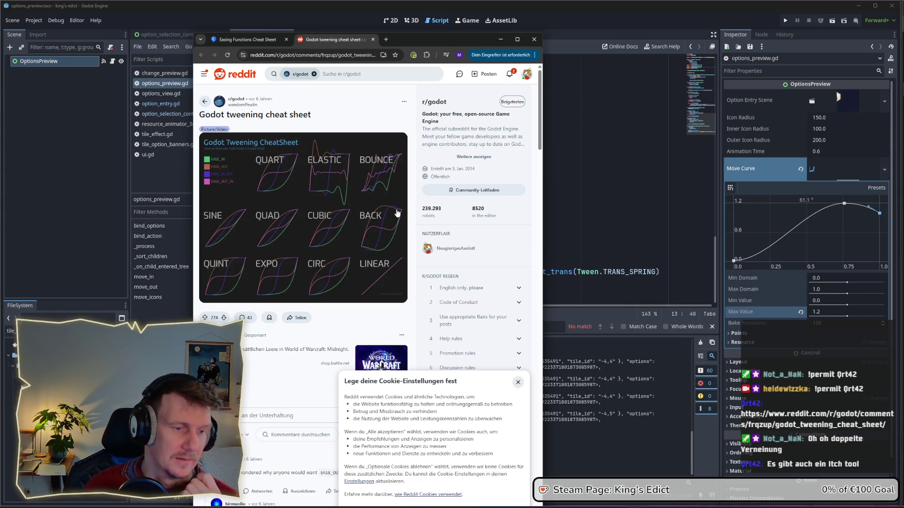
Dismiss Reddit's cookie notice and minimize the browser to return to options_preview.gd in Godot
{"action": "left_click", "coordinate": [517, 383]}
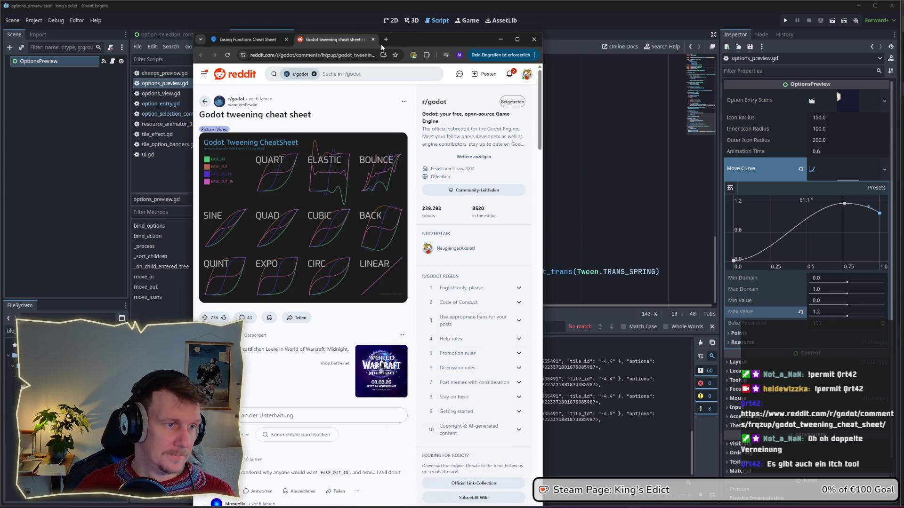
{"action": "left_click", "coordinate": [260, 36]}
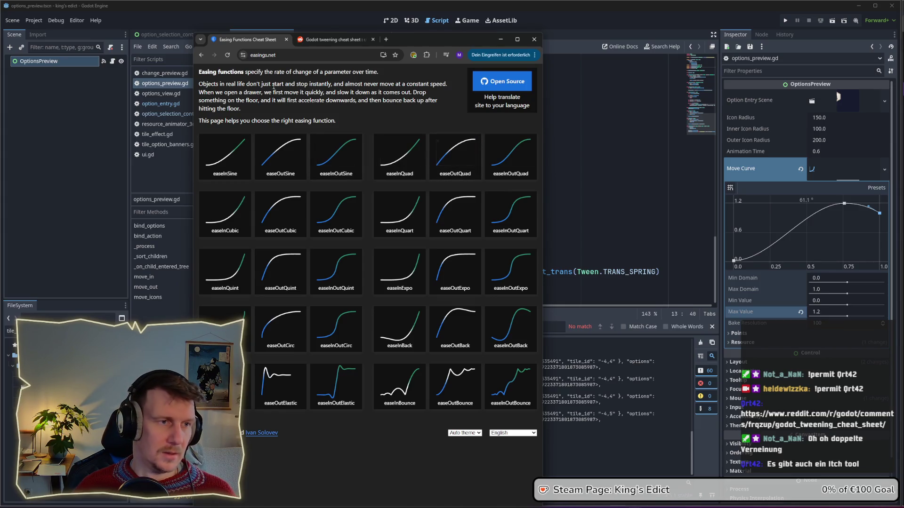
{"action": "left_click", "coordinate": [499, 41]}
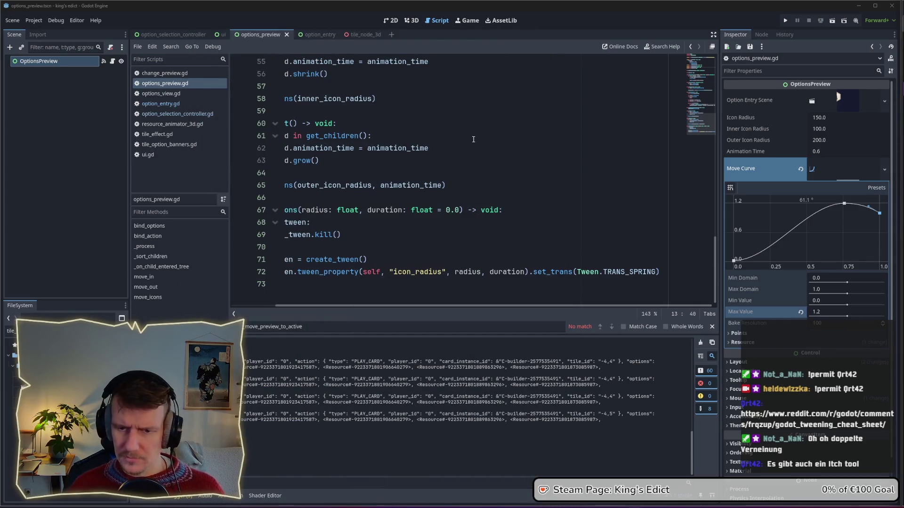
{"action": "left_click", "coordinate": [476, 185]}
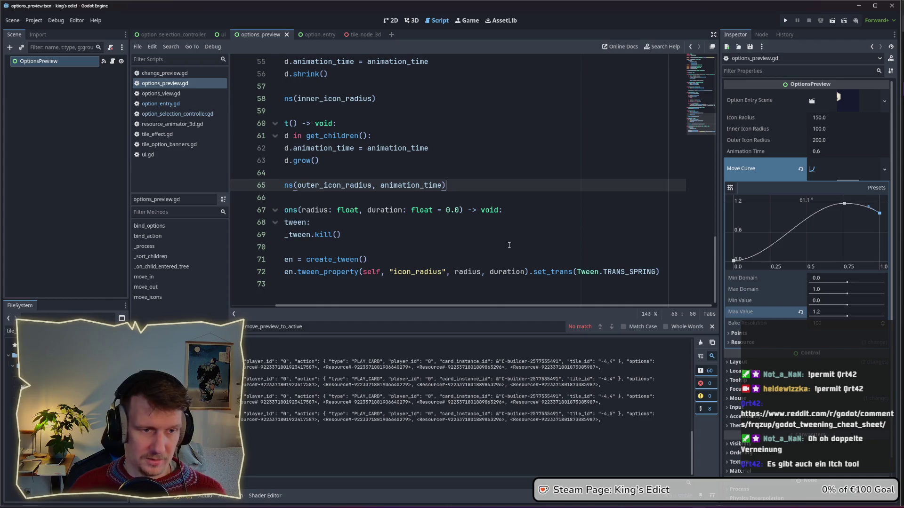
Select and delete the .set_trans(Tween.TRANS_SPRING) call on line 72
{"action": "mouse_move", "coordinate": [503, 304]}
{"action": "left_mouse_down"}
{"action": "mouse_move", "coordinate": [429, 304]}
{"action": "mouse_move", "coordinate": [577, 303]}
{"action": "left_mouse_up"}
{"action": "left_click", "coordinate": [667, 273]}
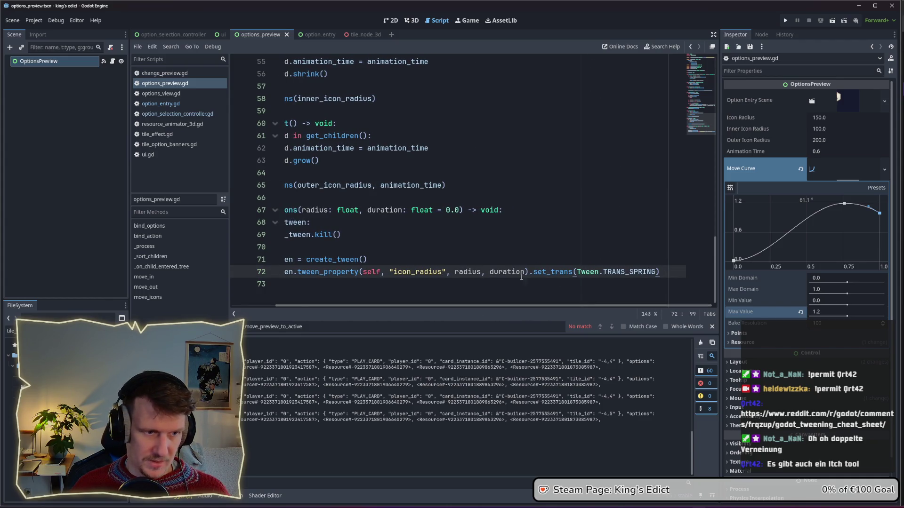
{"action": "mouse_move", "coordinate": [534, 306]}
{"action": "left_mouse_down"}
{"action": "mouse_move", "coordinate": [482, 304]}
{"action": "mouse_move", "coordinate": [527, 306]}
{"action": "left_mouse_up"}
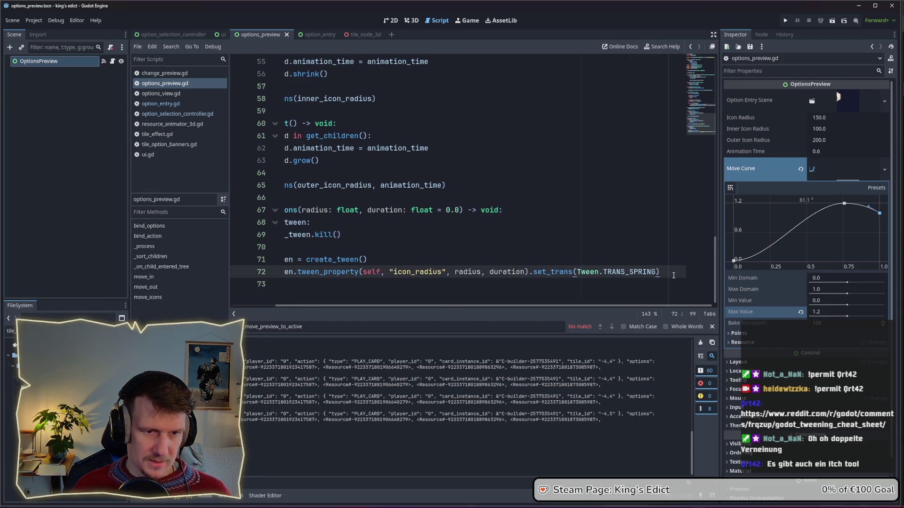
{"action": "left_click_drag", "start_coordinate": [660, 272], "coordinate": [574, 272]}
{"action": "left_click", "coordinate": [595, 272]}
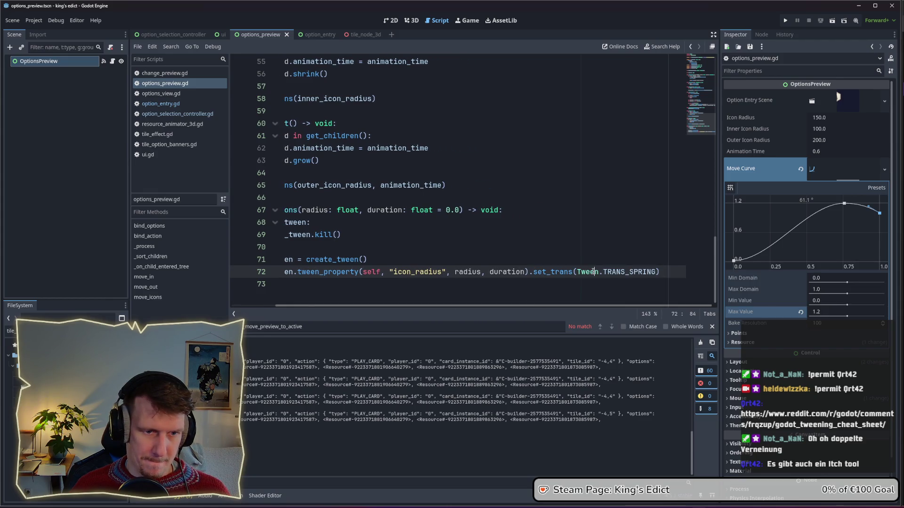
{"action": "left_click_drag", "start_coordinate": [665, 273], "coordinate": [537, 273]}
{"action": "key", "text": "BackSpace"}
Replace it with .set_custom_interpolator(move_curve.sample) using autocomplete, and save the script
{"action": "type", "text": "t_c"}
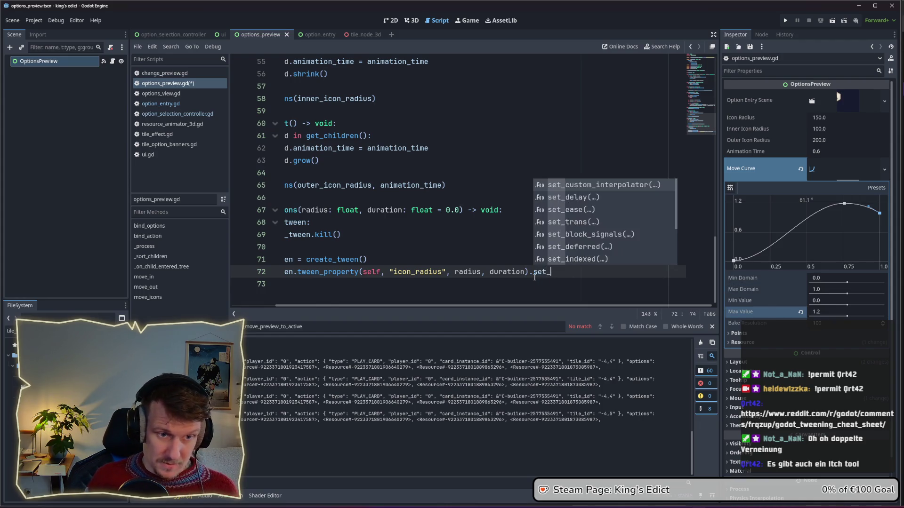
{"action": "key", "text": "Return"}
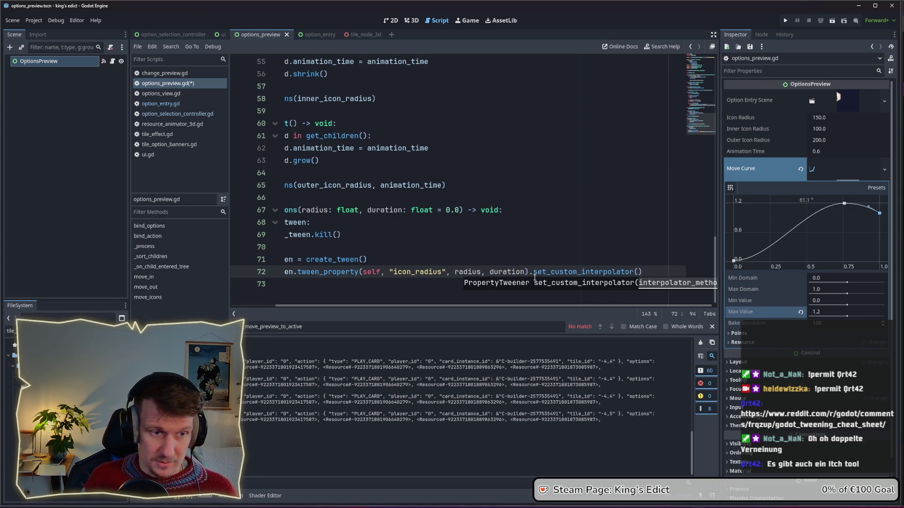
{"action": "type", "text": "mo"}
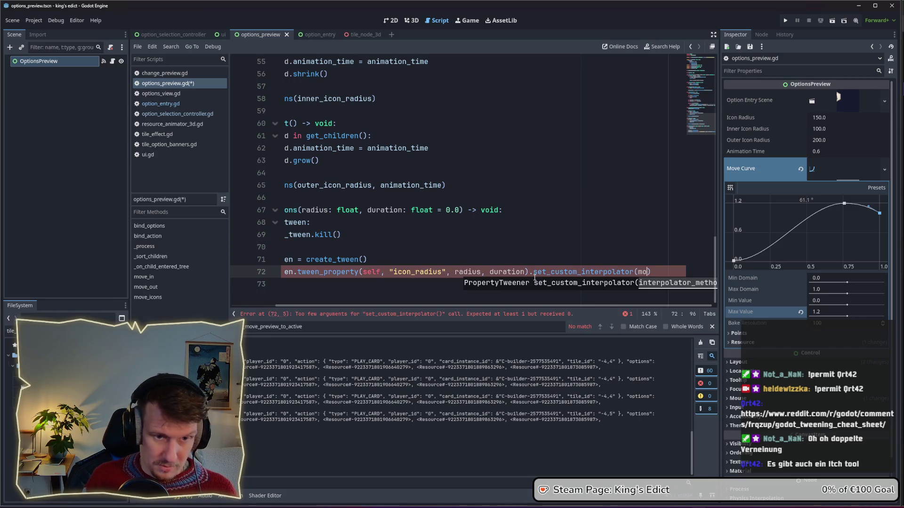
{"action": "key", "text": "Return"}
{"action": "type", "text": ".sample"}
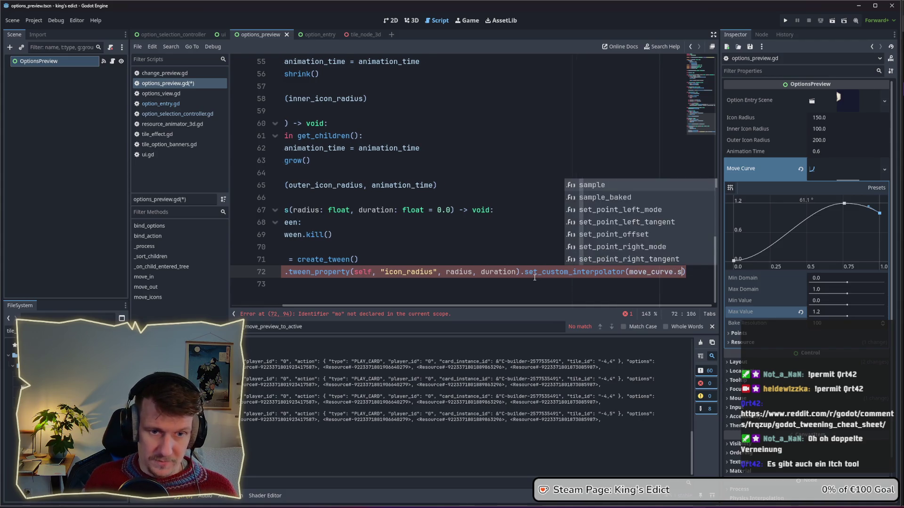
{"action": "key", "text": "ctrl+s"}
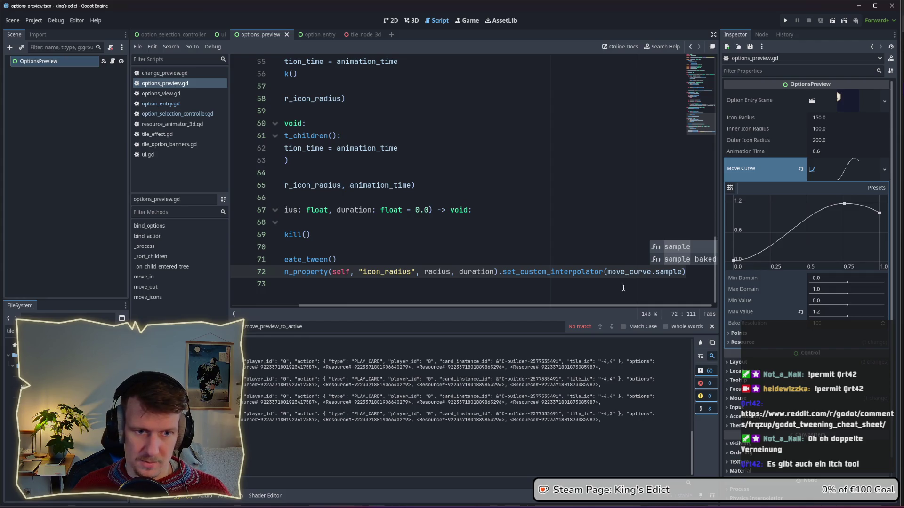
Run the game with F5 to test the custom curve interpolation
{"action": "left_click_drag", "start_coordinate": [638, 306], "coordinate": [550, 306]}
{"action": "left_click", "coordinate": [505, 258]}
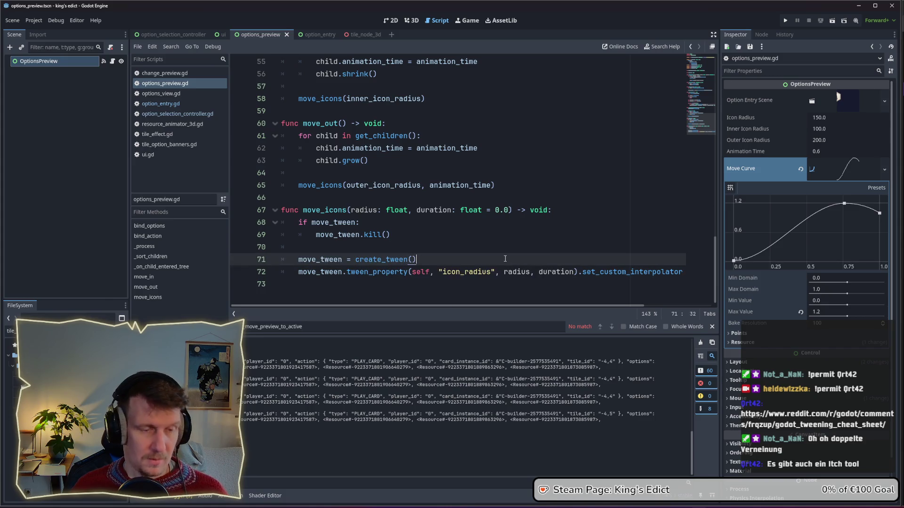
{"action": "key", "text": "F5"}
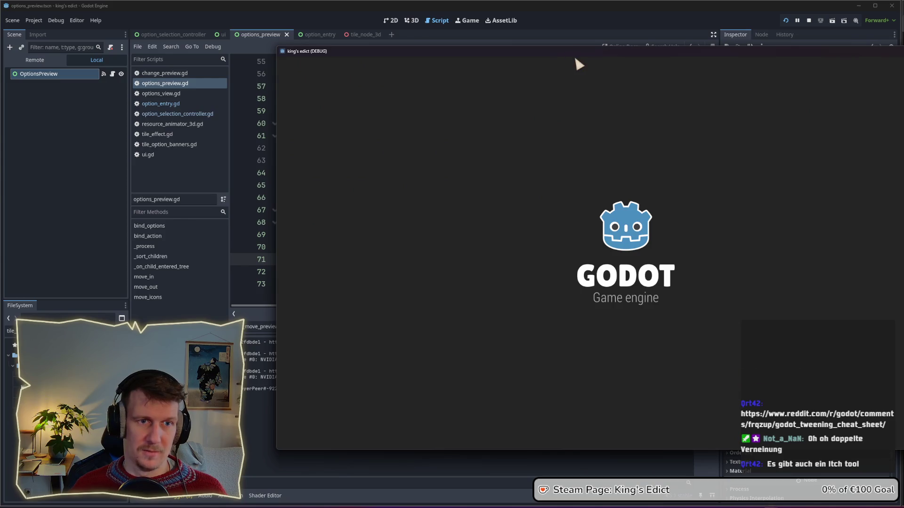
Start a multiplayer match on i_know_this_place.map, then stop the game with F8
{"action": "left_click_drag", "start_coordinate": [582, 57], "coordinate": [465, 56]}
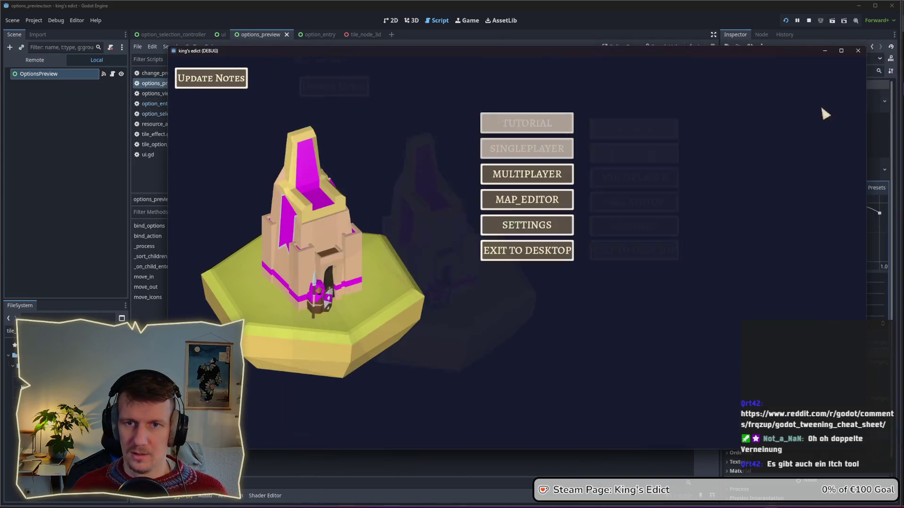
{"action": "left_click", "coordinate": [565, 178]}
{"action": "left_click", "coordinate": [608, 97]}
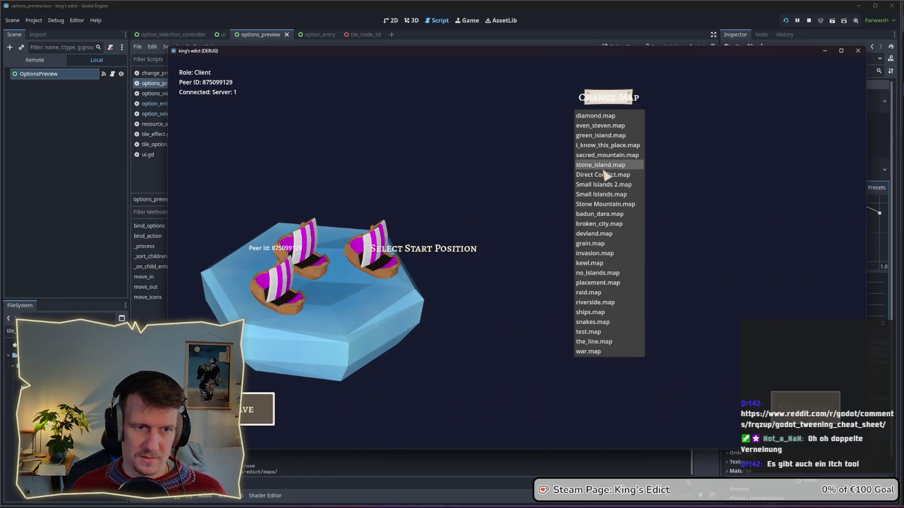
{"action": "left_click", "coordinate": [602, 146]}
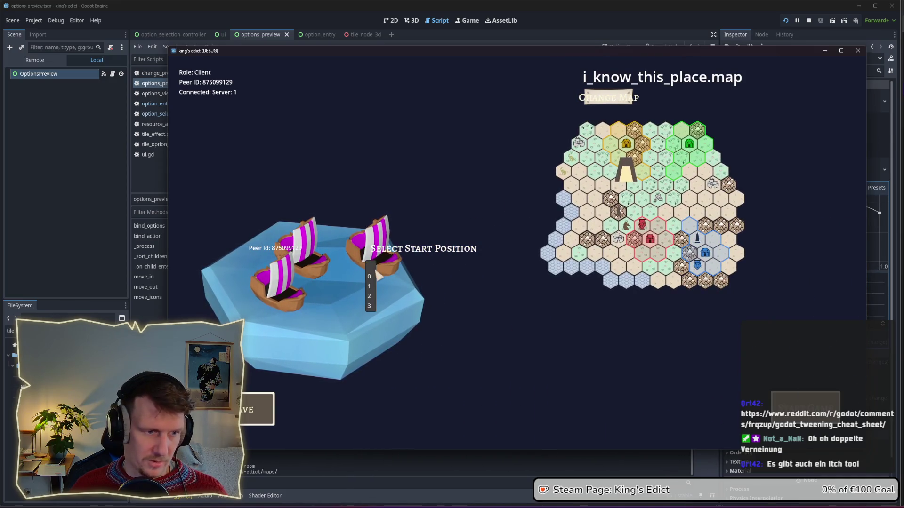
{"action": "left_click", "coordinate": [774, 403]}
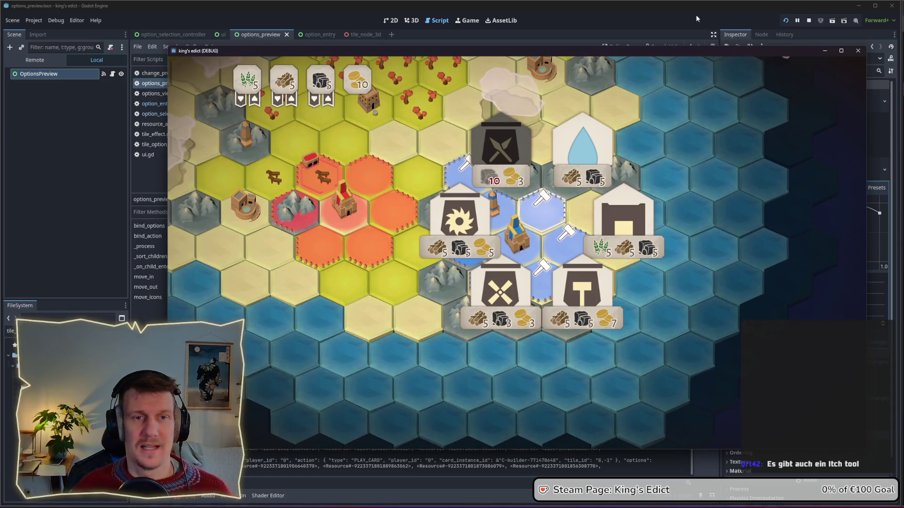
{"action": "key", "text": "F8"}
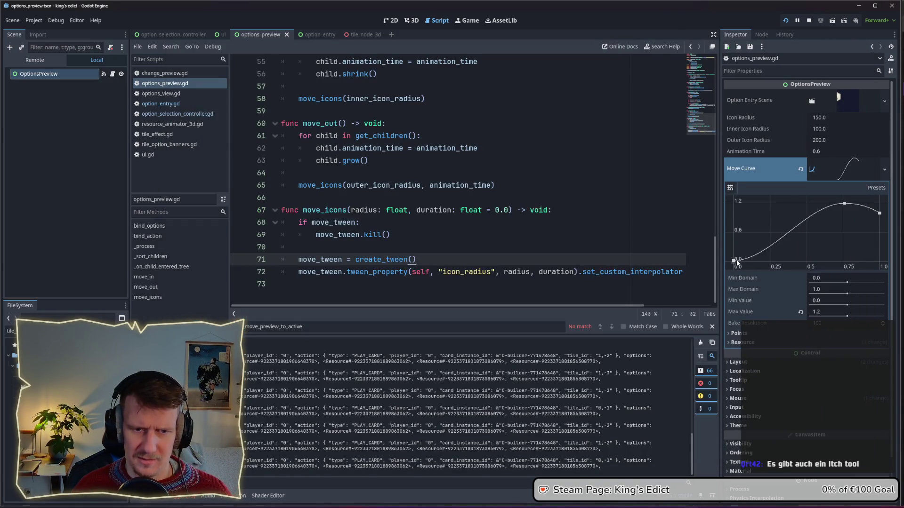
Add a low Move Curve point near x=0.40 so the icons' early rise is slower
{"action": "left_click", "coordinate": [764, 251]}
{"action": "left_click_drag", "start_coordinate": [766, 252], "coordinate": [797, 255]}
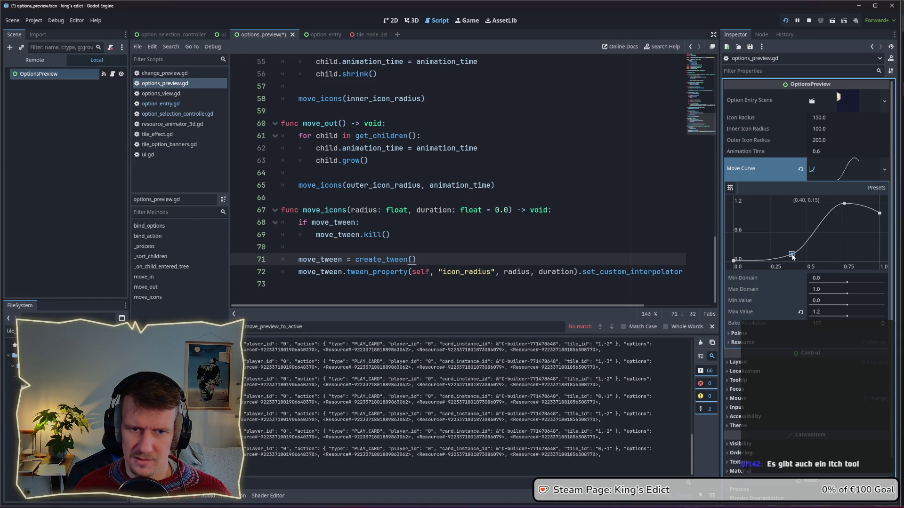
{"action": "left_click", "coordinate": [792, 254]}
In the running game, play the first card on a hex to open the build-option popup, then close it
{"action": "key", "text": "alt+Tab"}
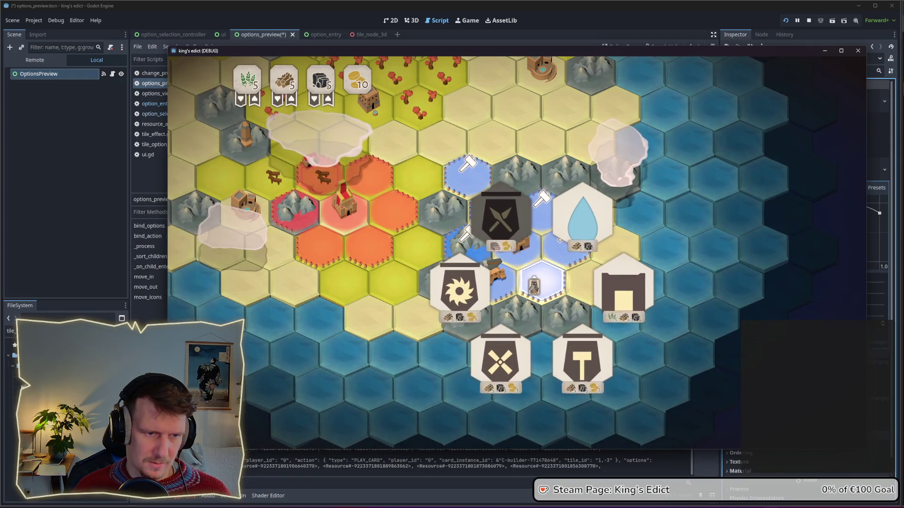
{"action": "key", "text": "alt+Tab"}
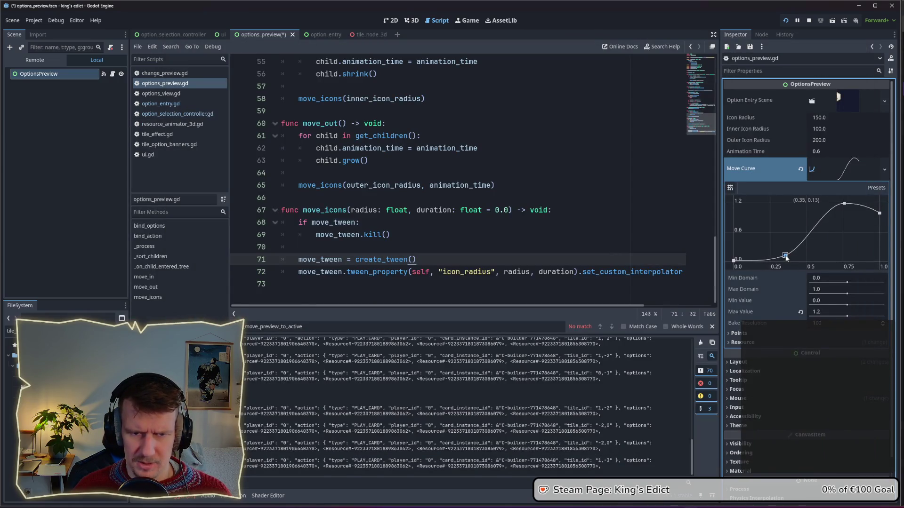
{"action": "key", "text": "alt+Tab"}
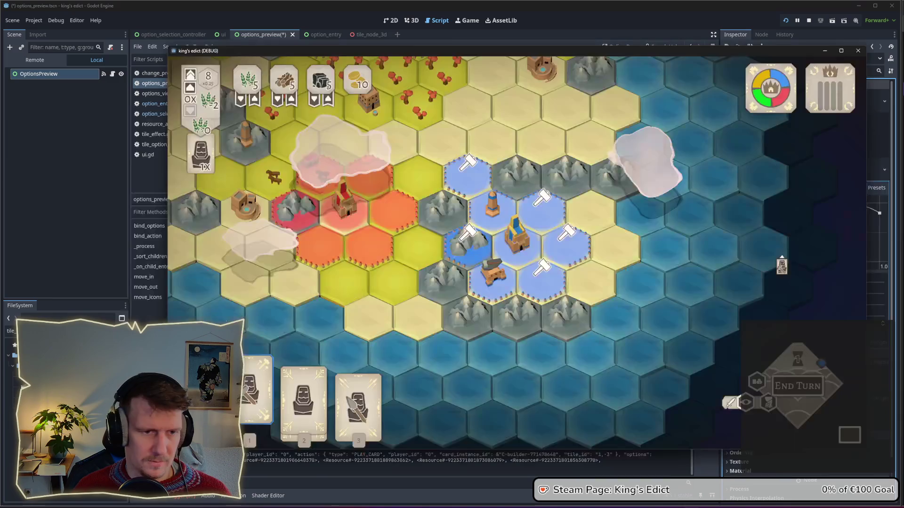
{"action": "right_click", "coordinate": [542, 282]}
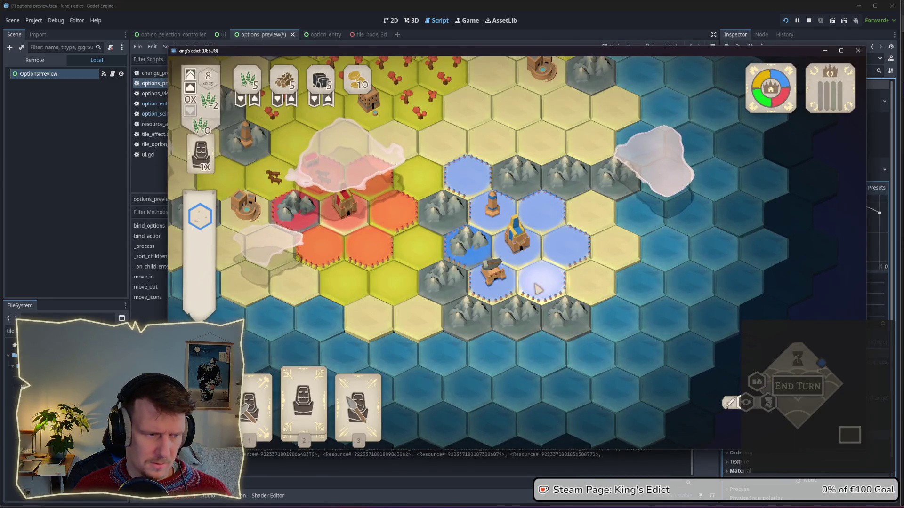
{"action": "key", "text": "1"}
{"action": "left_click", "coordinate": [539, 288]}
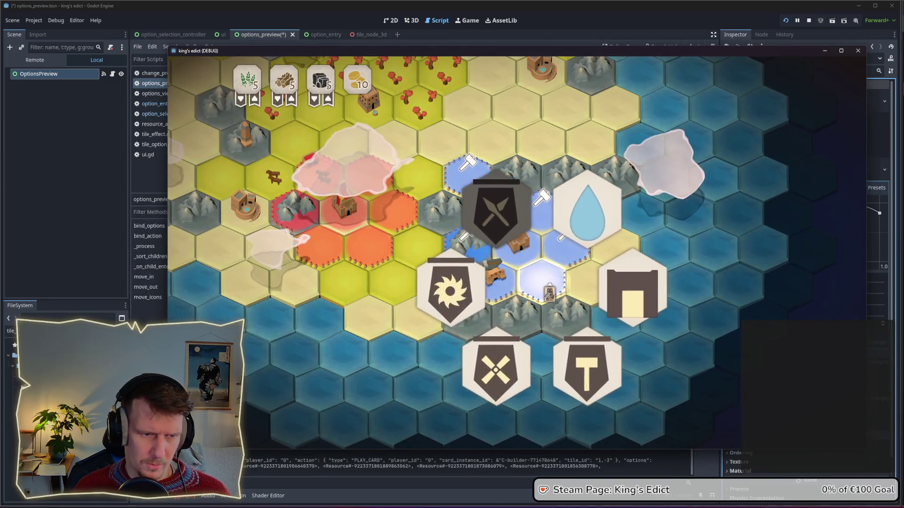
{"action": "right_click", "coordinate": [548, 293]}
Play the serf card, then the builder card on tile 1,-3, choose a building, and return to Godot
{"action": "key", "text": "2"}
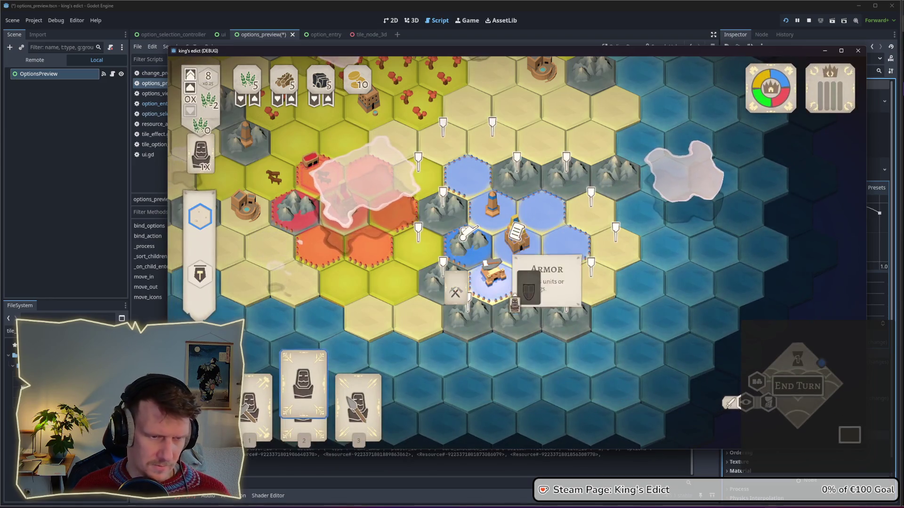
{"action": "left_click", "coordinate": [492, 280]}
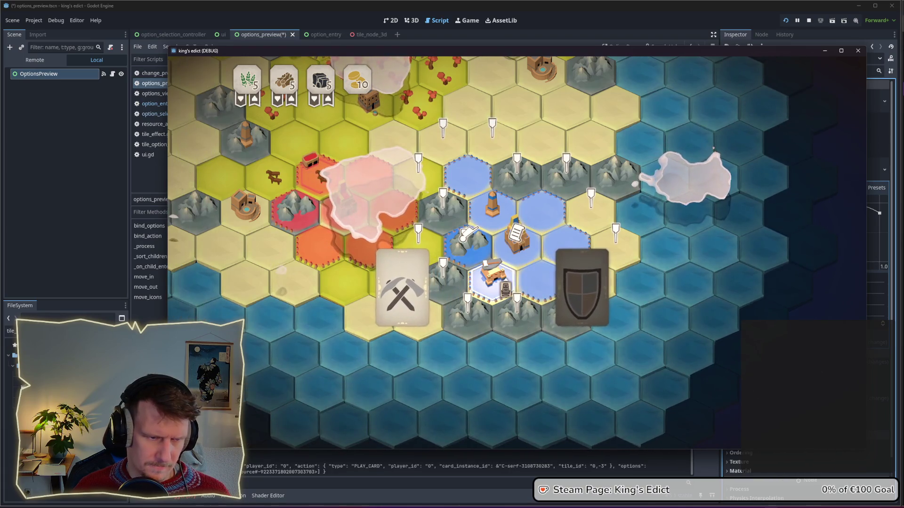
{"action": "left_click", "coordinate": [541, 287]}
{"action": "key", "text": "1"}
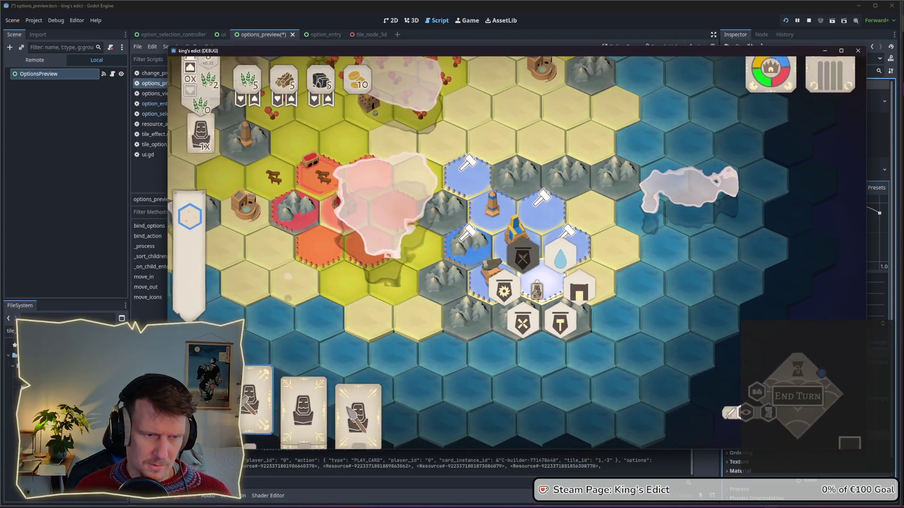
{"action": "left_click", "coordinate": [541, 282]}
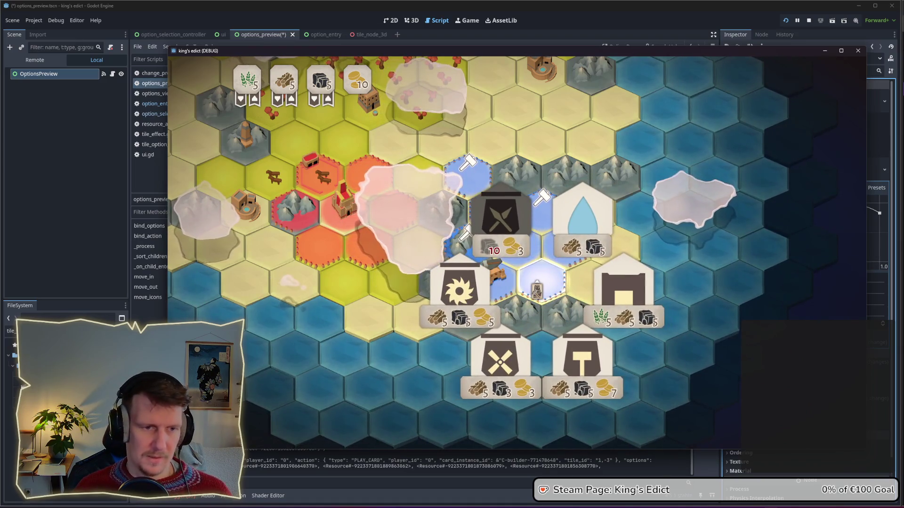
{"action": "left_click", "coordinate": [623, 287]}
{"action": "left_click", "coordinate": [51, 116]}
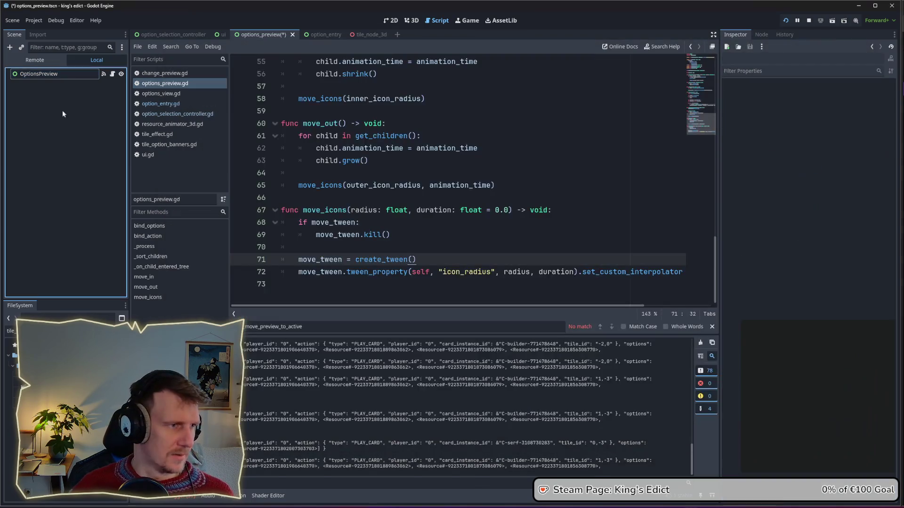
In the option_selection_controller scene, set OptionsPreview's Animation Time to 0.25
{"action": "left_click", "coordinate": [170, 34]}
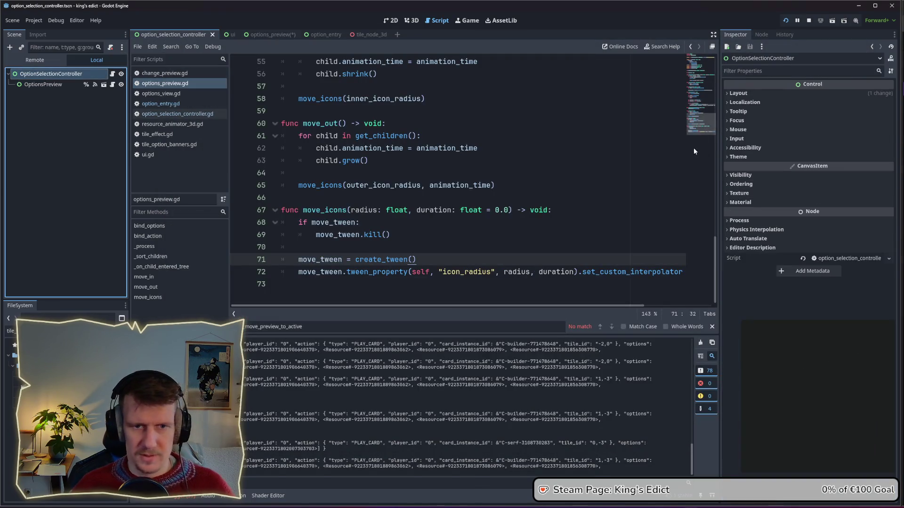
{"action": "left_click", "coordinate": [43, 84]}
{"action": "left_click", "coordinate": [836, 152]}
{"action": "type", "text": "0.25"}
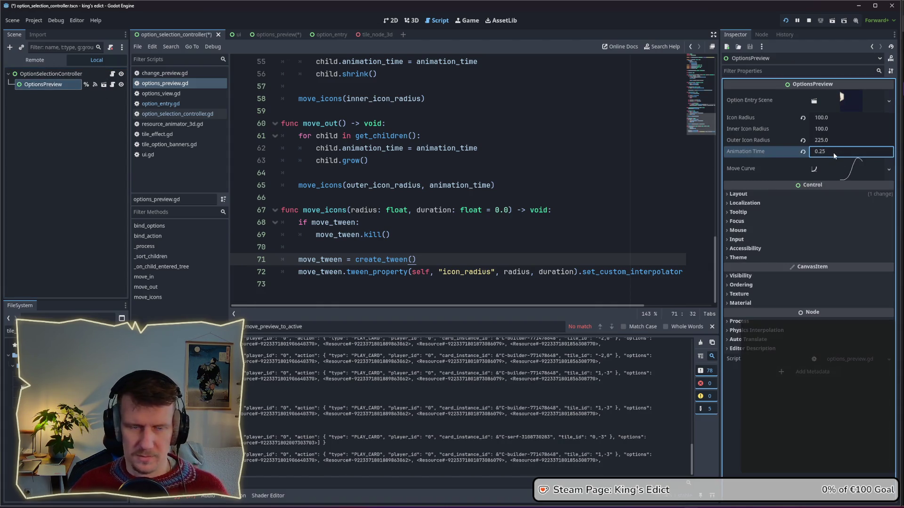
Playtest the faster popup by moving build options across tiles 0,-1, 1,-2 and 1,-3
{"action": "key", "text": "alt+Tab"}
{"action": "left_click", "coordinate": [541, 212]}
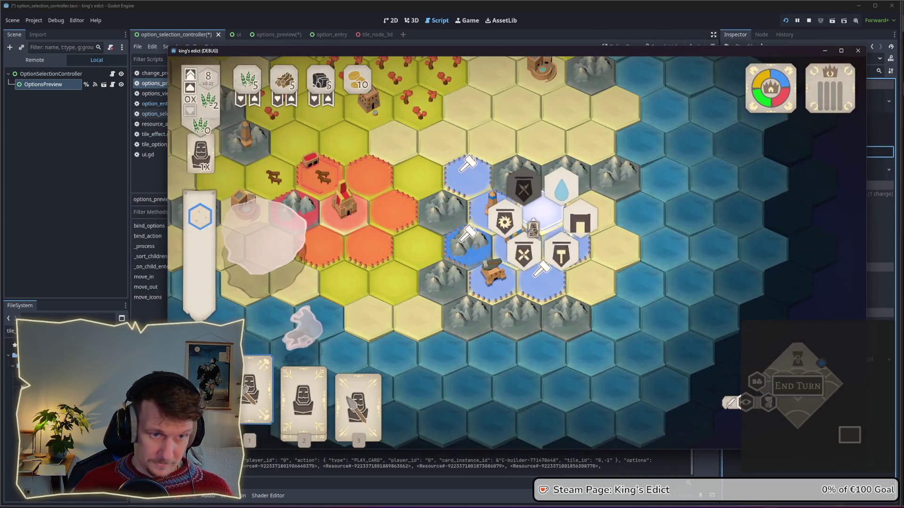
{"action": "left_click", "coordinate": [566, 245]}
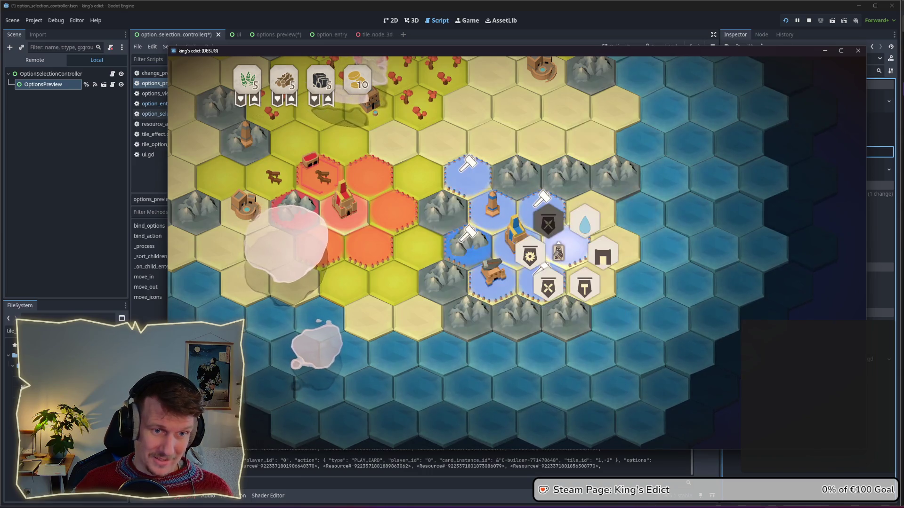
{"action": "left_click", "coordinate": [541, 270]}
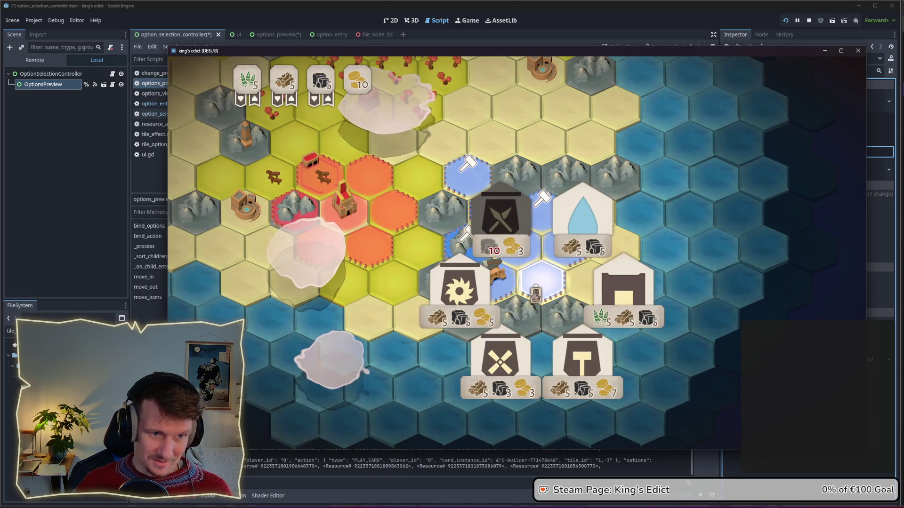
{"action": "left_click", "coordinate": [541, 214]}
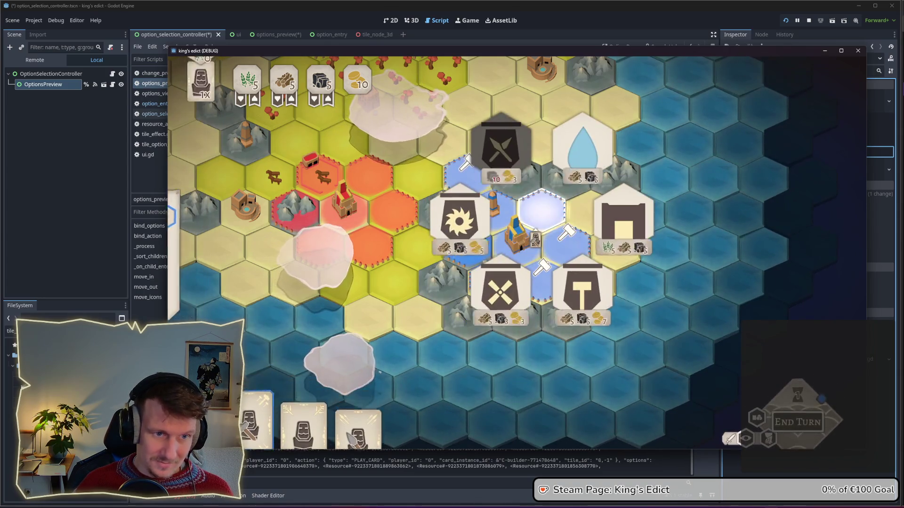
{"action": "key", "text": "alt+Tab"}
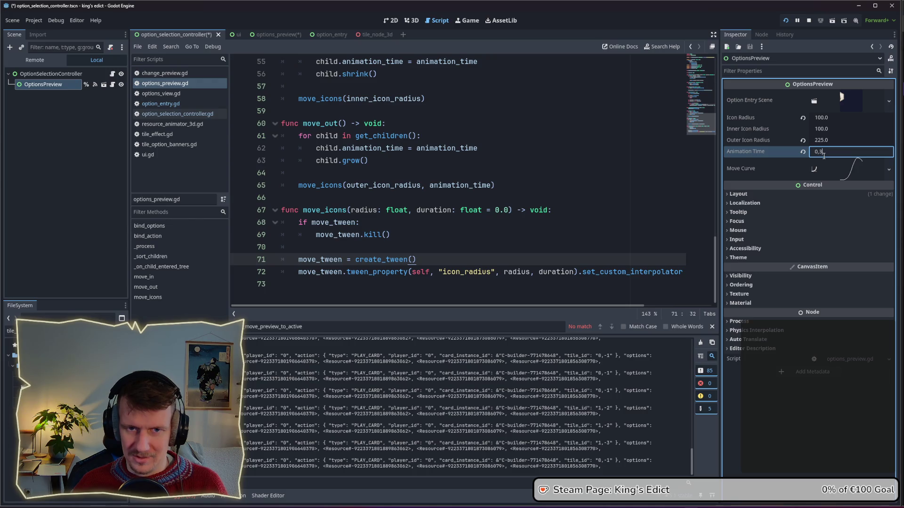
{"action": "key", "text": "alt+Tab"}
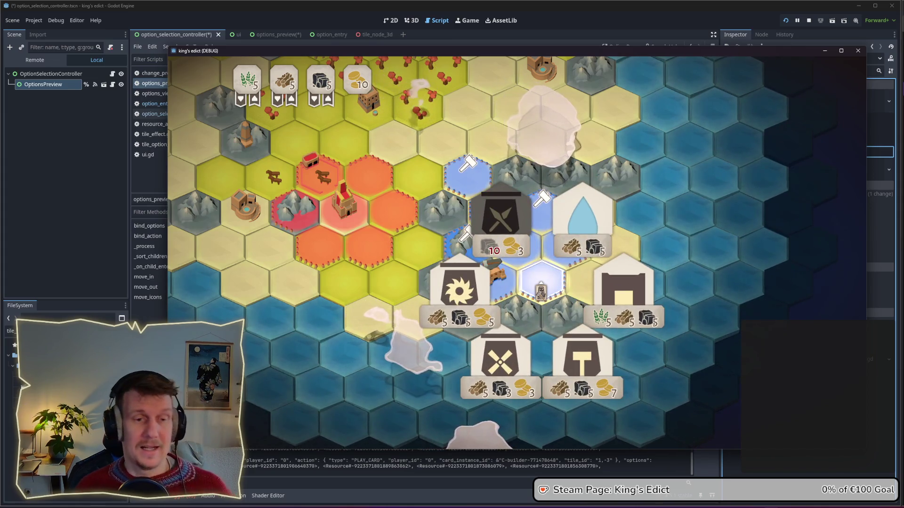
{"action": "key", "text": "alt+Tab"}
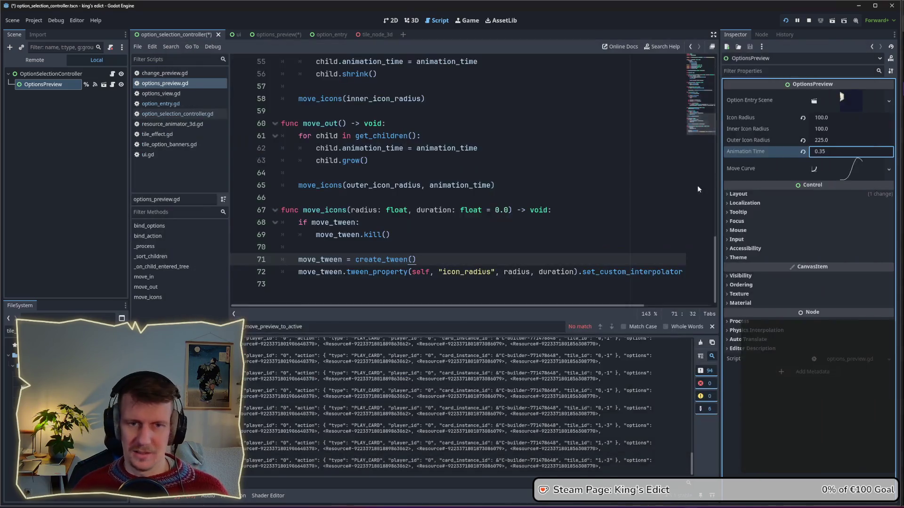
Check the Move Curve point at 0.25, then playtest the popup again in the game
{"action": "left_click", "coordinate": [845, 173]}
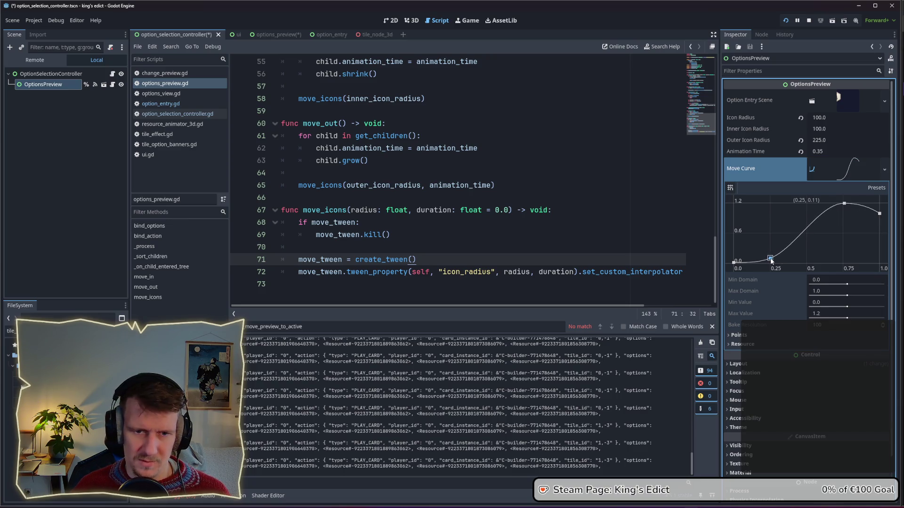
{"action": "left_click", "coordinate": [771, 260]}
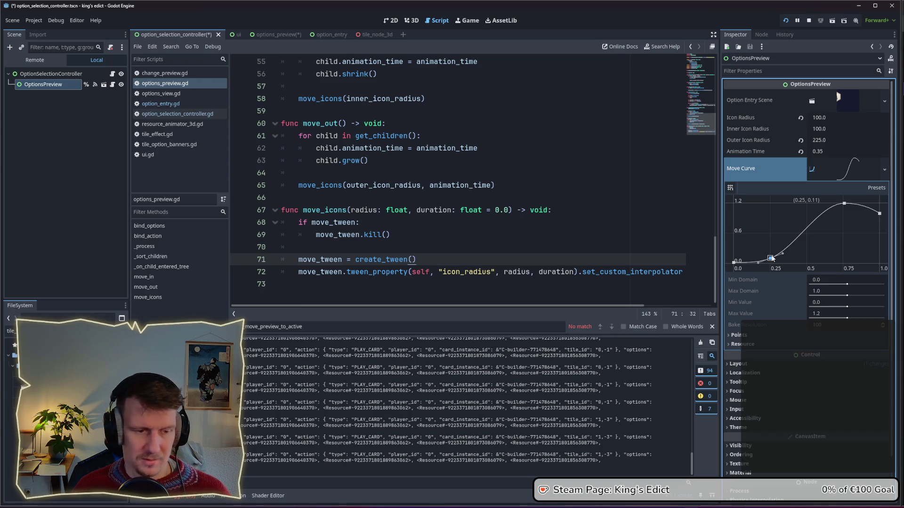
{"action": "key", "text": "alt+Tab"}
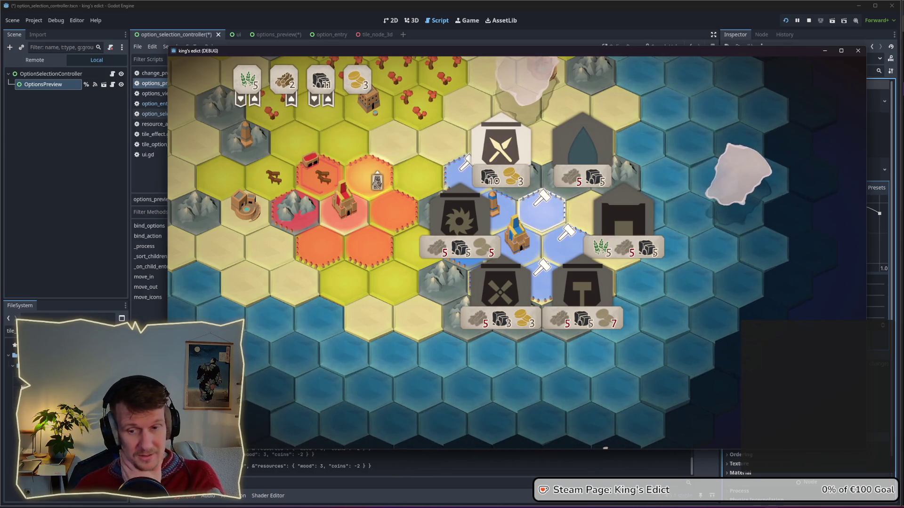
{"action": "key", "text": "alt+Tab"}
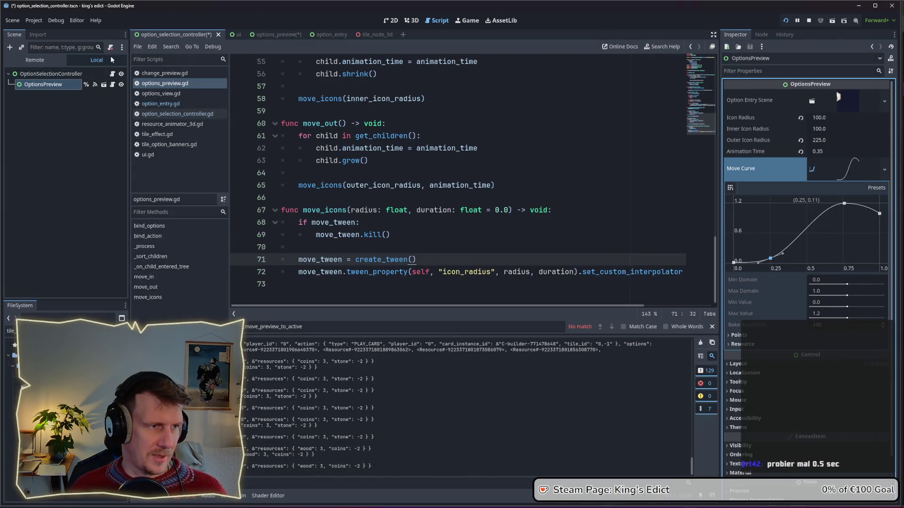
Save the scene, set OptionsPreview's Animation Time to 0.5, and relaunch the game with F5
{"action": "key", "text": "ctrl+s"}
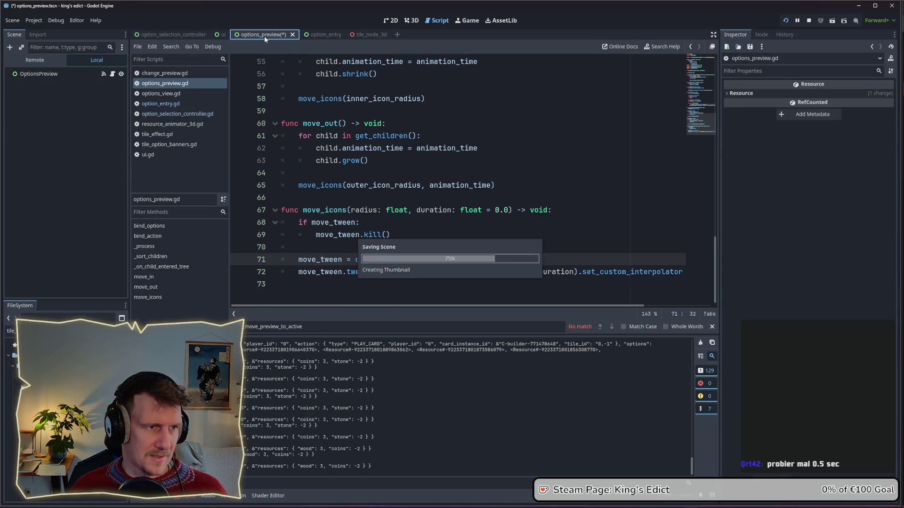
{"action": "left_click", "coordinate": [61, 77]}
{"action": "left_click", "coordinate": [56, 84]}
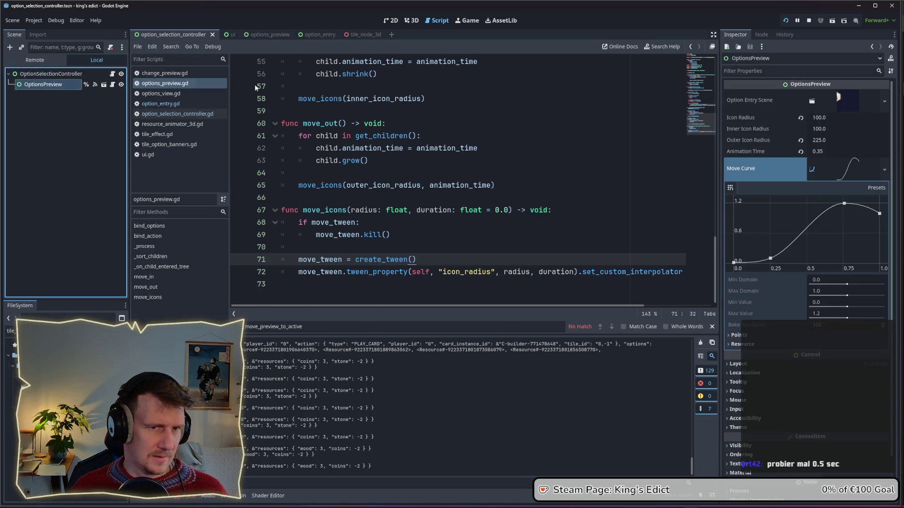
{"action": "left_click", "coordinate": [831, 152]}
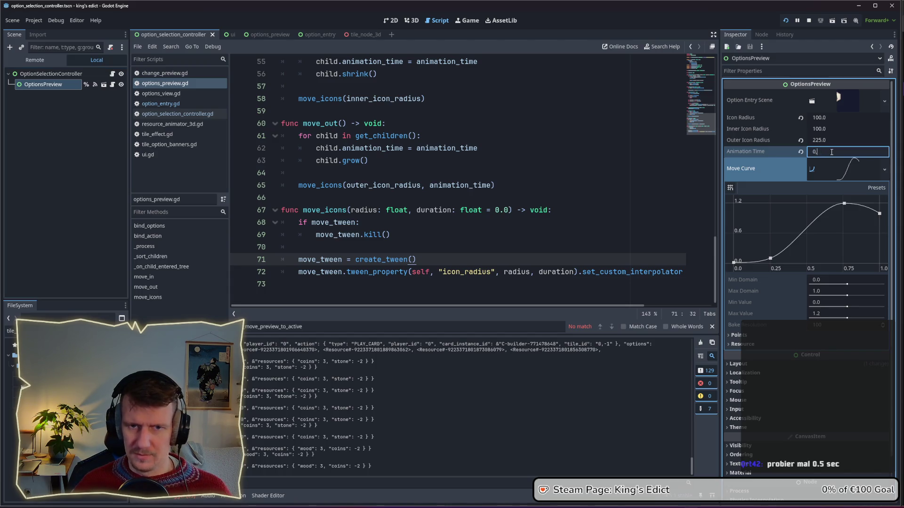
{"action": "type", "text": "5"}
{"action": "key", "text": "F5"}
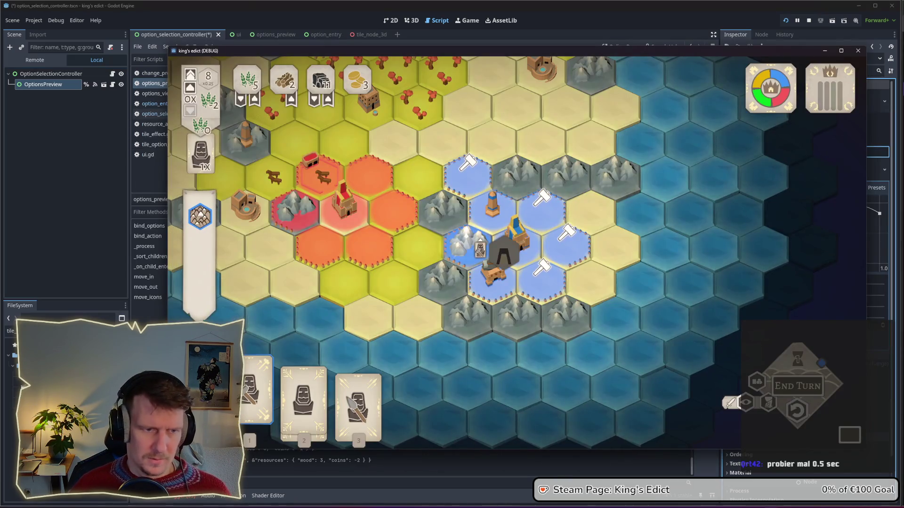